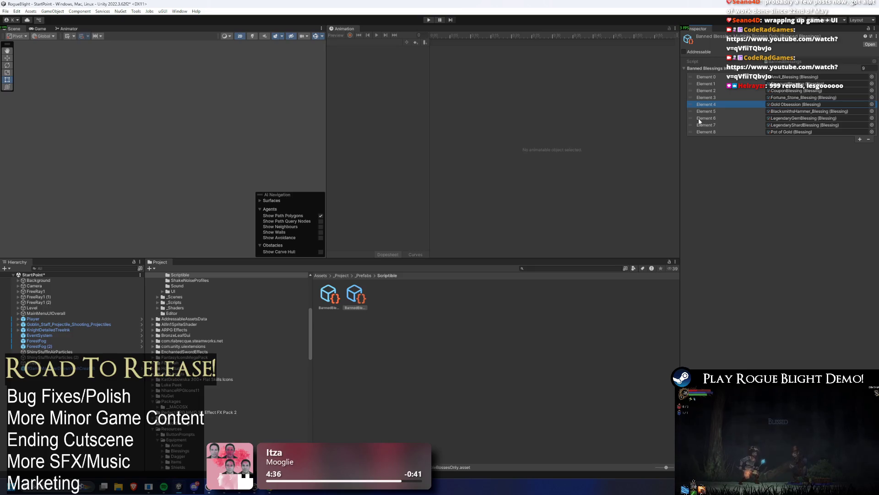
# - Delete the LegendaryGem, LegendaryShard and Fortune_Stone blessings from the Multiple Bosses Only banned list
pyautogui.click(699, 120)
pyautogui.press('Delete')
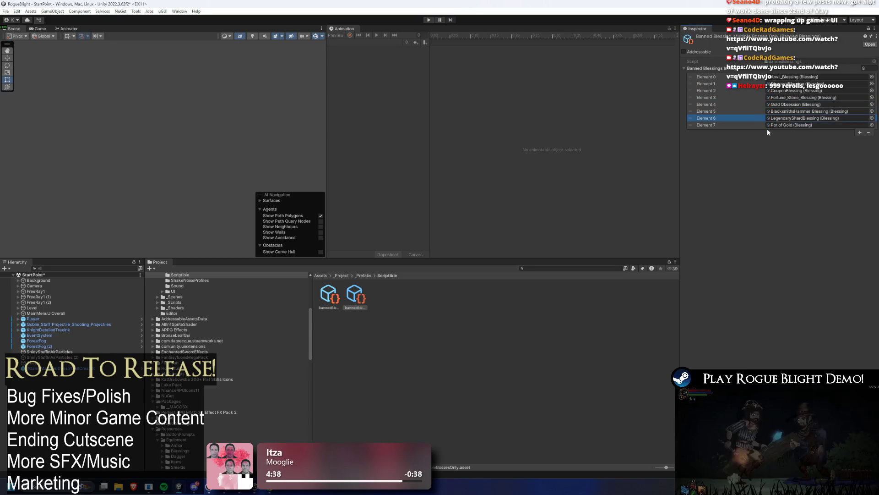
pyautogui.press('Delete')
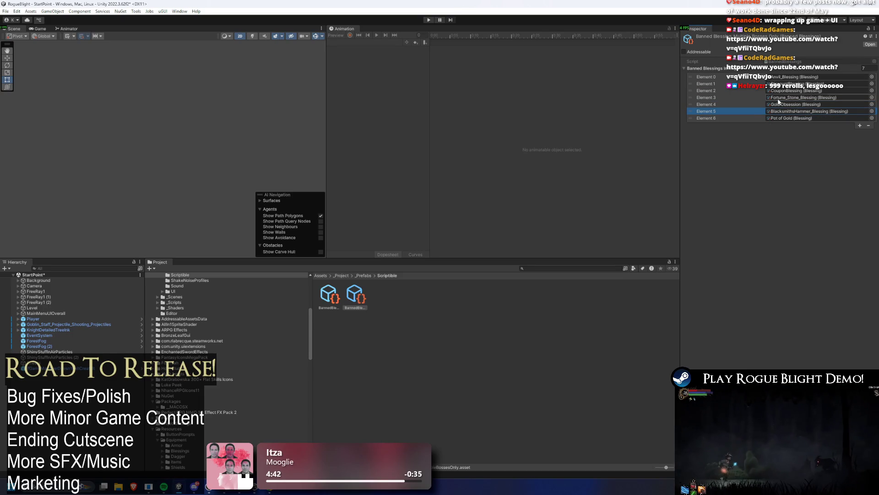
pyautogui.click(709, 96)
pyautogui.press('Delete')
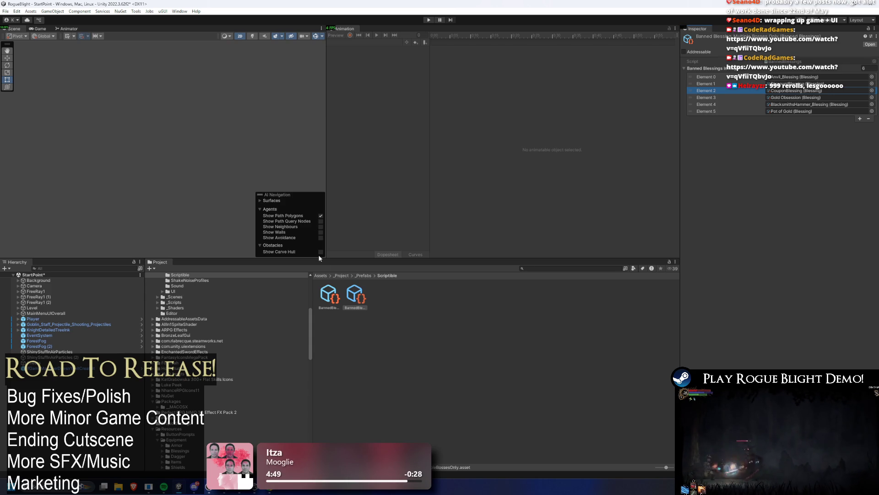
# - Compare the Boss Only and Multiple Bosses Only banned blessing assets, then maximize the Project window
pyautogui.click(334, 294)
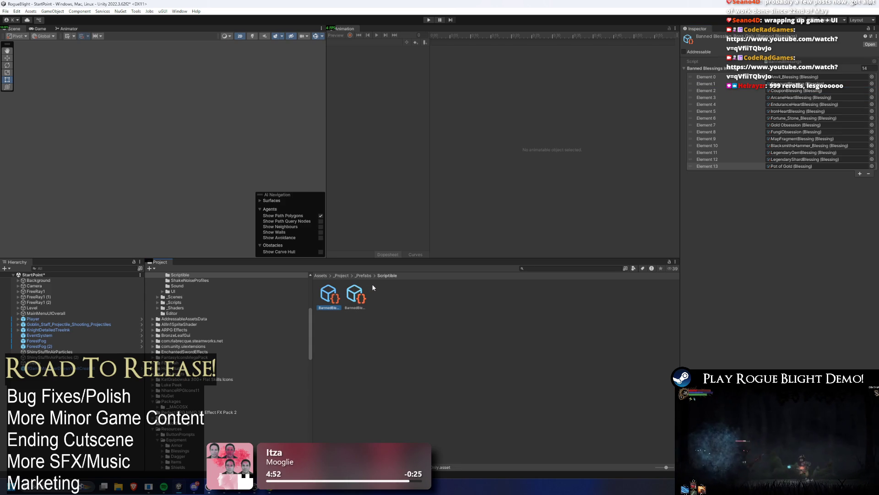
pyautogui.click(367, 284)
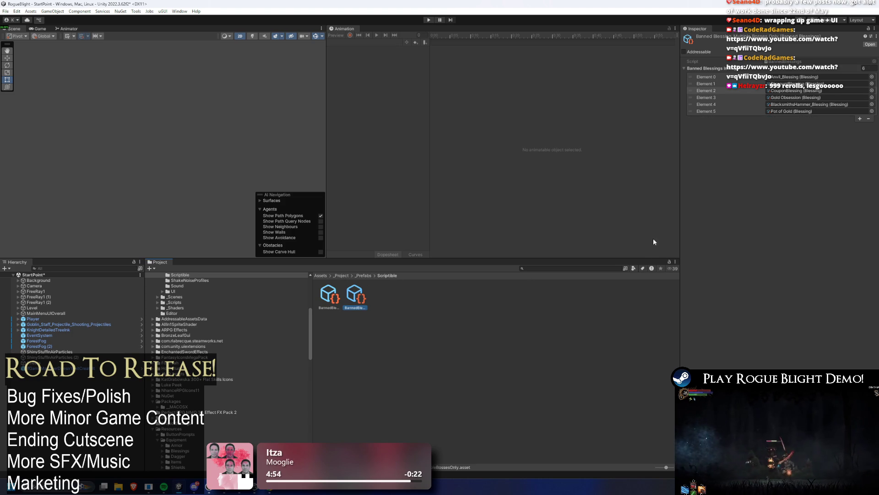
pyautogui.hotkey('shift', 'space')
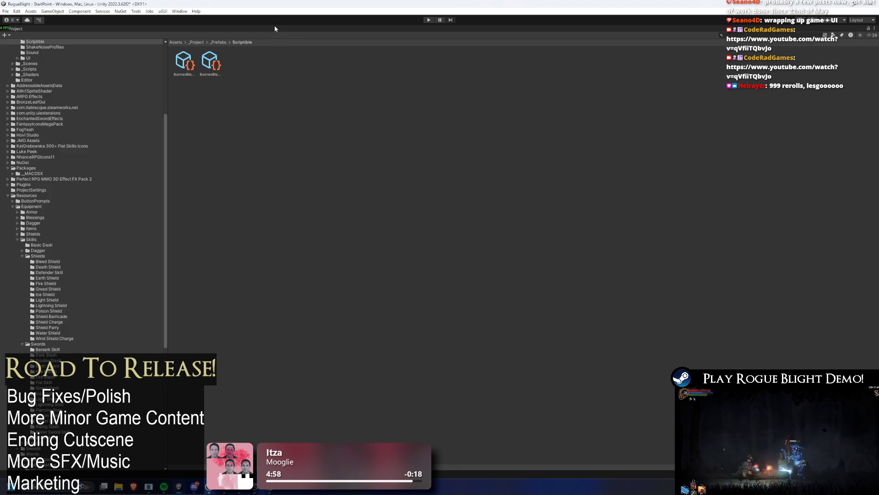
# - Restore the layout, search the Project for 'light core' and select the BlightCore_Map asset
pyautogui.hotkey('shift', 'space')
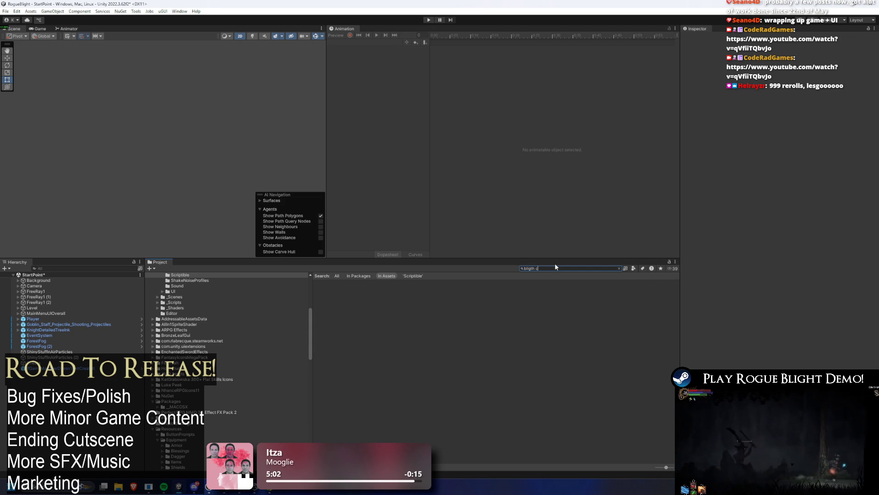
pyautogui.write('light core')
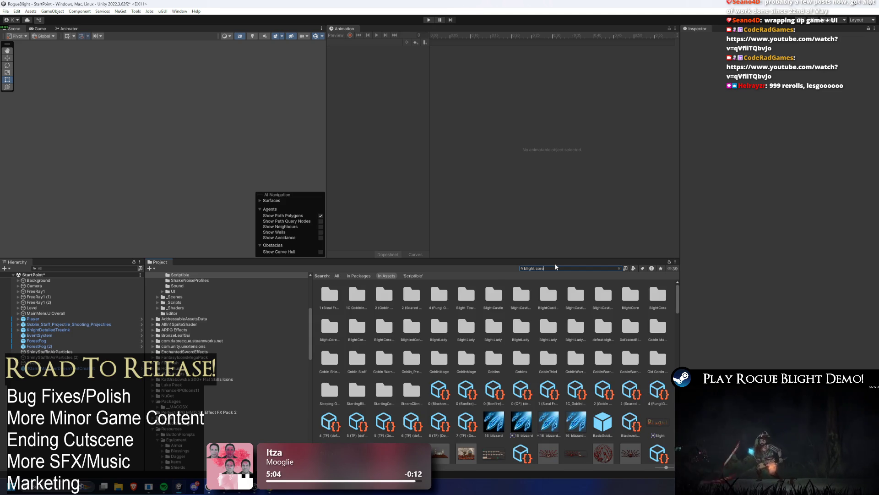
pyautogui.click(384, 326)
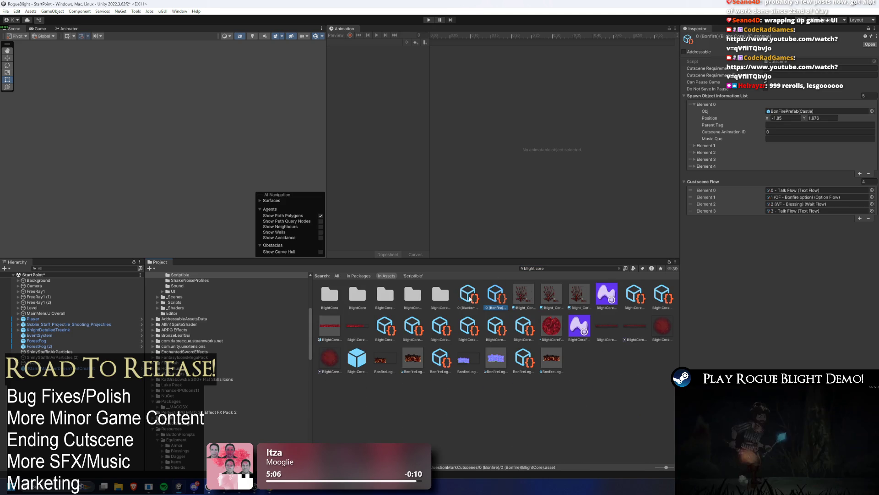
pyautogui.click(440, 326)
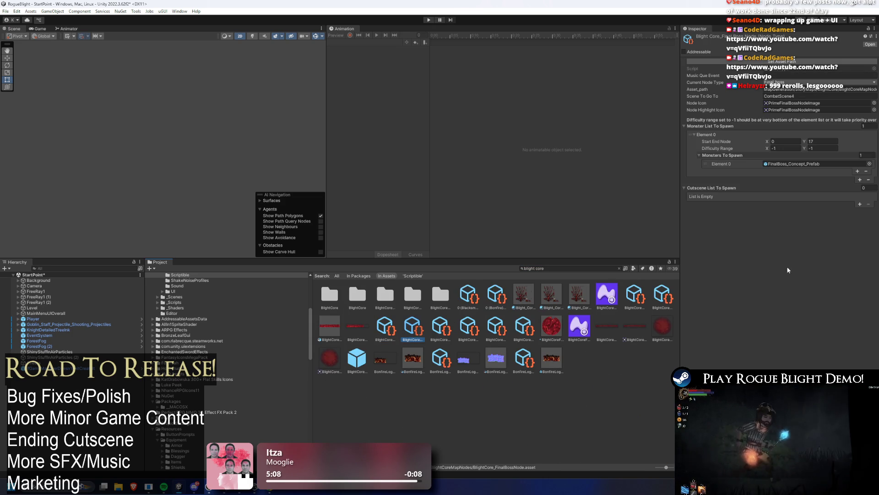
# - Set BlightCore_Map's Banned Blessings to BannedBlessing_BossOnly
pyautogui.scroll(-5, 786, 244)
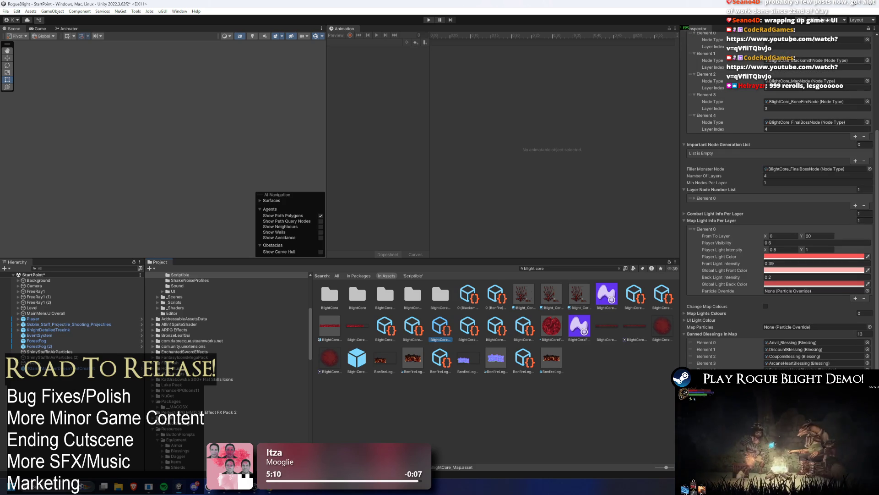
pyautogui.click(867, 376)
pyautogui.click(560, 215)
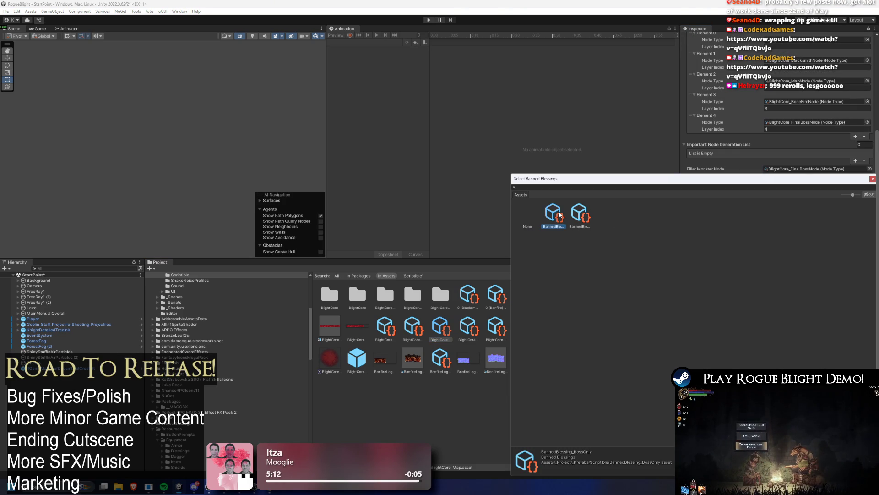
pyautogui.doubleClick(559, 214)
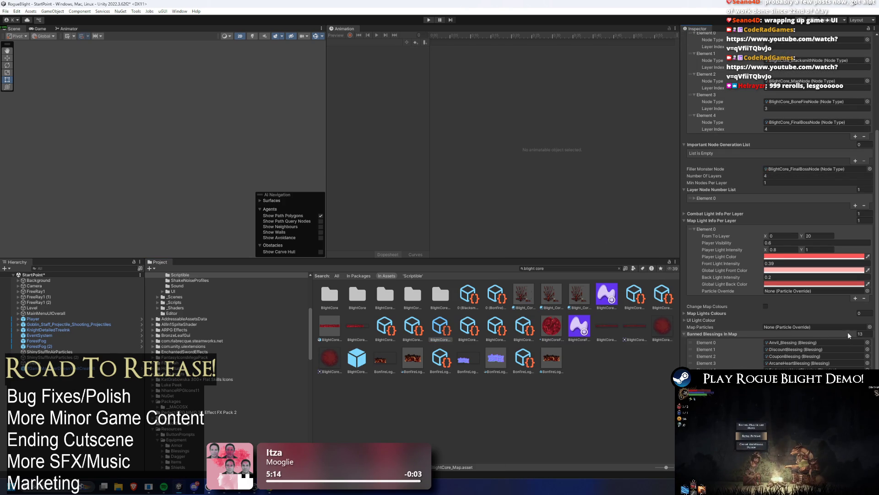
pyautogui.click(558, 269)
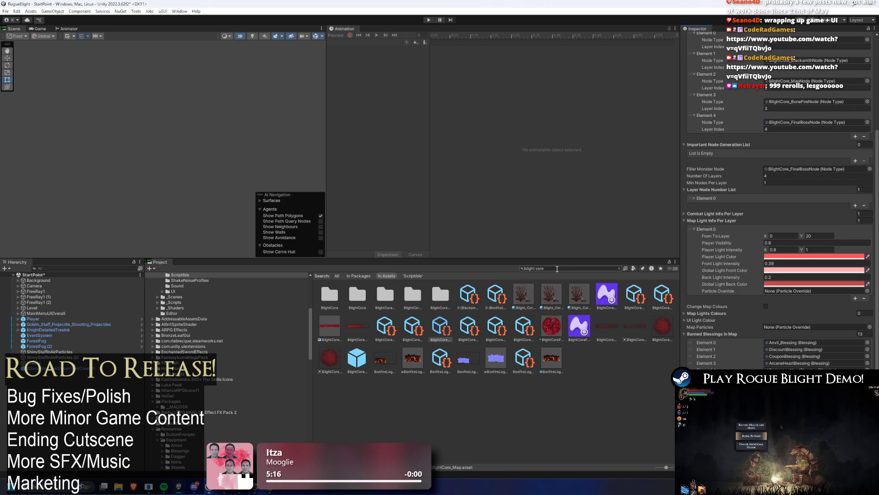
# - Search '1l', jump from the 1L_Gorilla item to its Prime boss map, and assign a banned blessings set
pyautogui.write('1l')
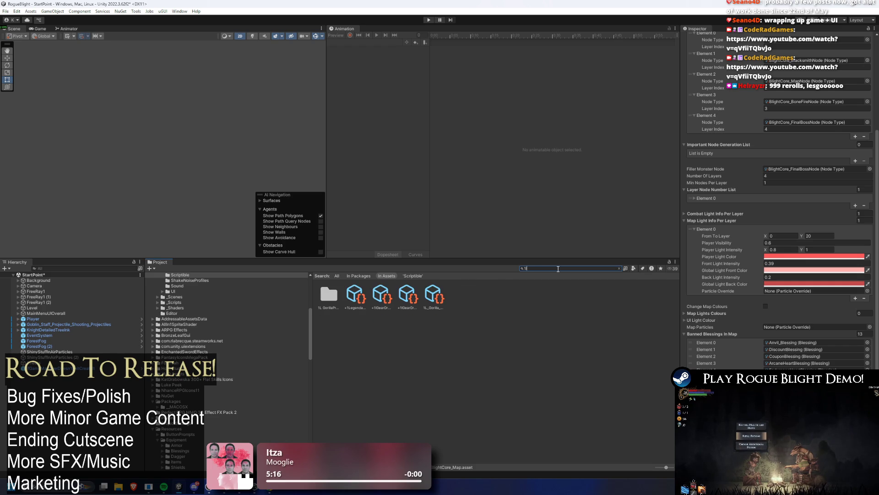
pyautogui.click(431, 296)
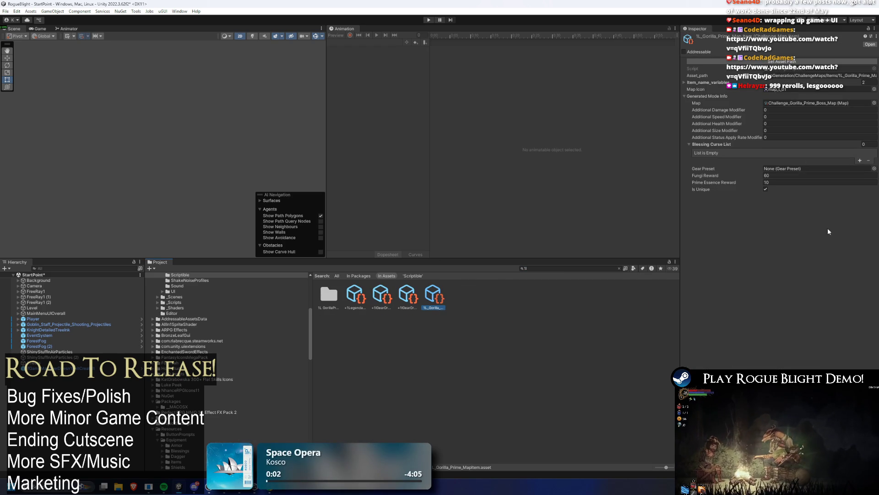
pyautogui.doubleClick(806, 103)
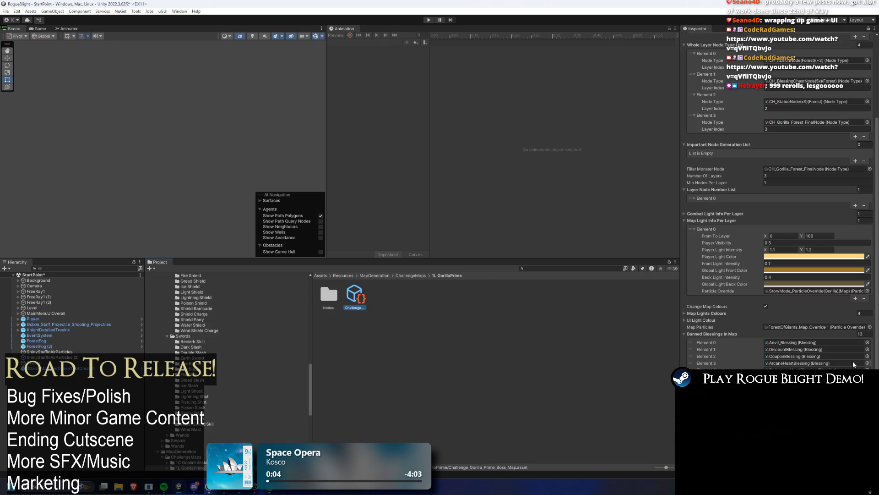
pyautogui.click(866, 363)
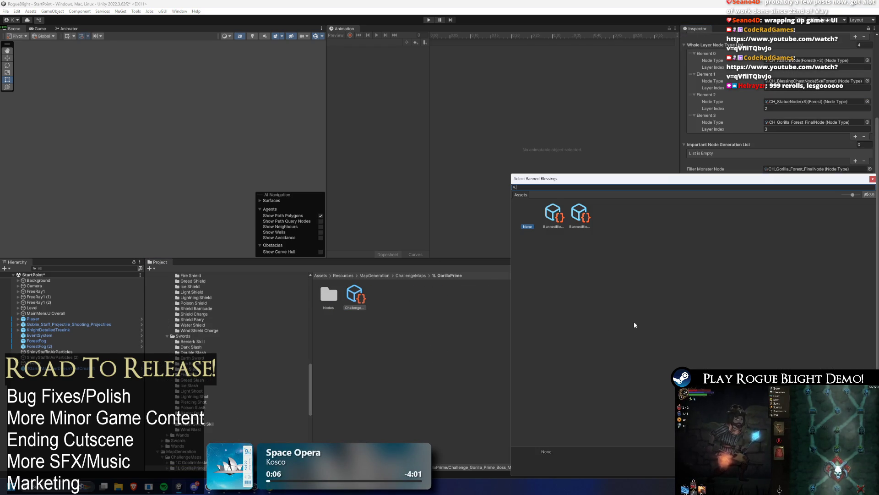
pyautogui.click(579, 213)
pyautogui.doubleClick(579, 213)
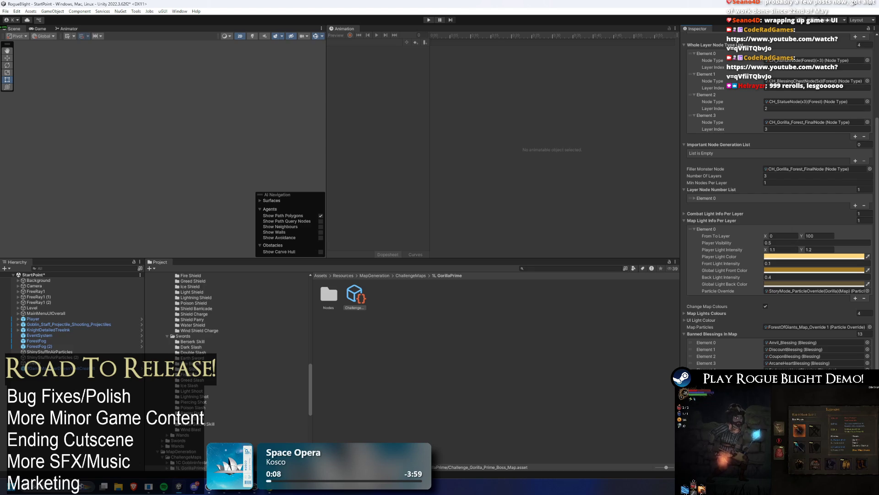
# - Return to the ChallengeMaps Items folder and step from 2C_ForestOfGiants to 2L_IlldrakeKnight_Prime
pyautogui.click(573, 268)
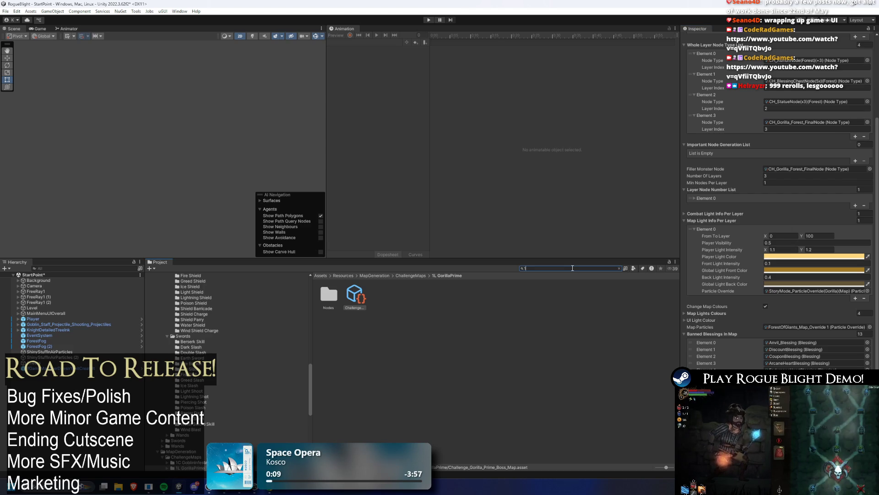
pyautogui.write('1L')
pyautogui.click(436, 296)
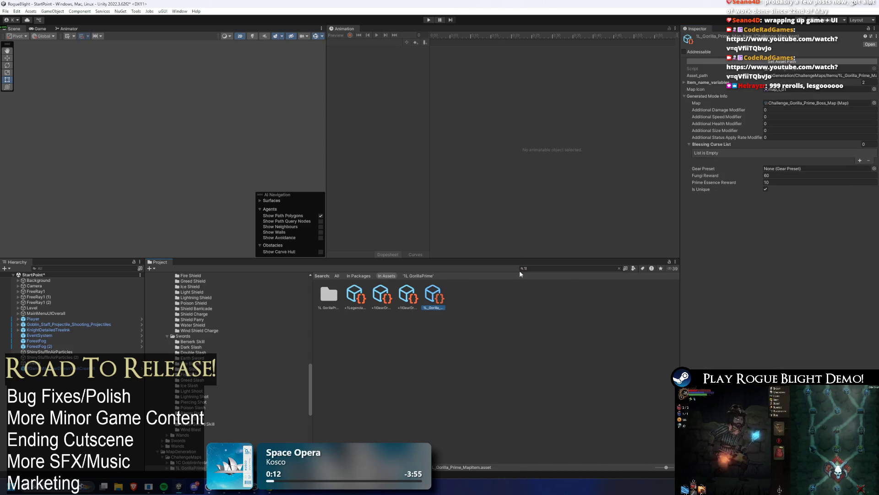
pyautogui.click(558, 269)
pyautogui.press('BackSpace')
pyautogui.press('BackSpace')
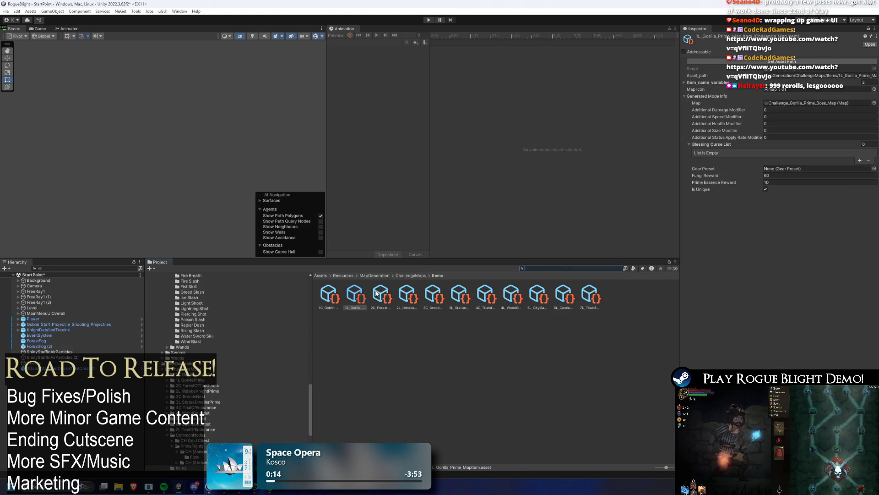
pyautogui.click(376, 293)
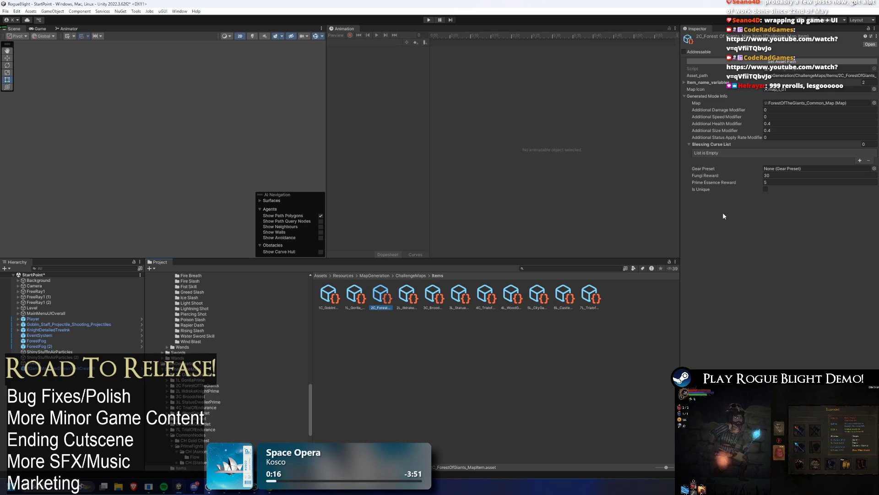
pyautogui.press('Right')
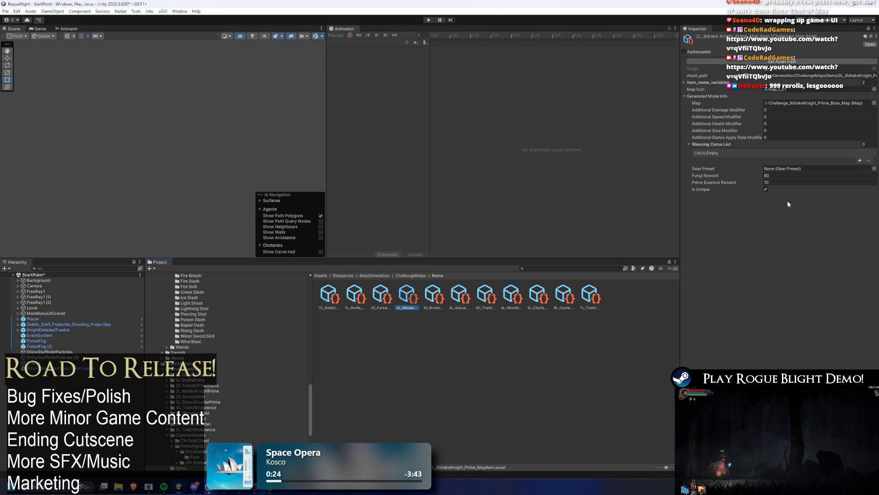
# - Open the Illdrake Knight Prime challenge map asset, then search back to the map items
pyautogui.doubleClick(811, 102)
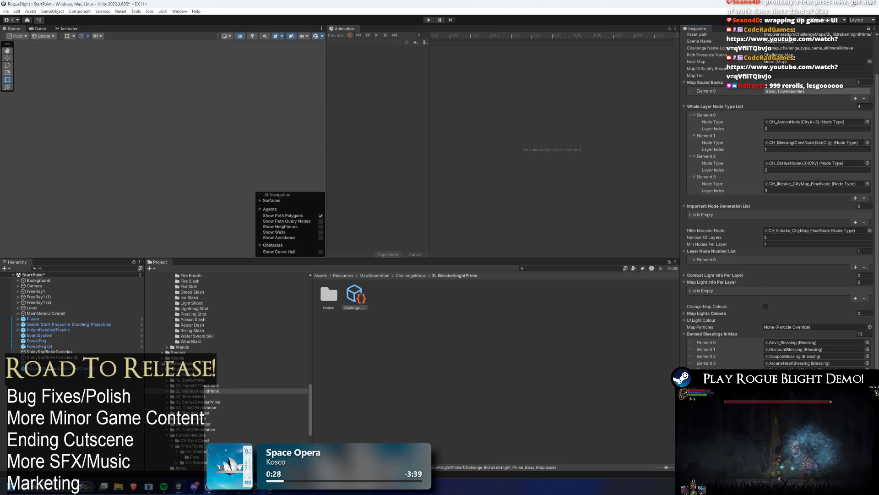
pyautogui.click(555, 268)
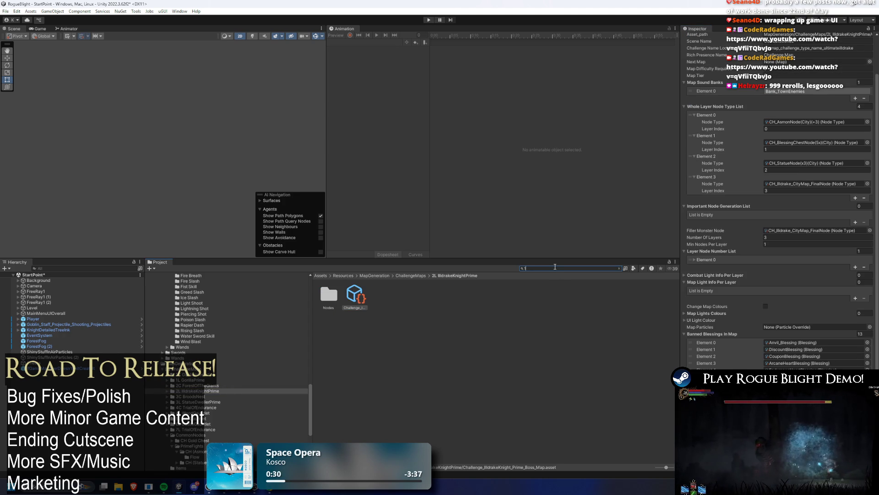
pyautogui.write('1L')
pyautogui.press('Down')
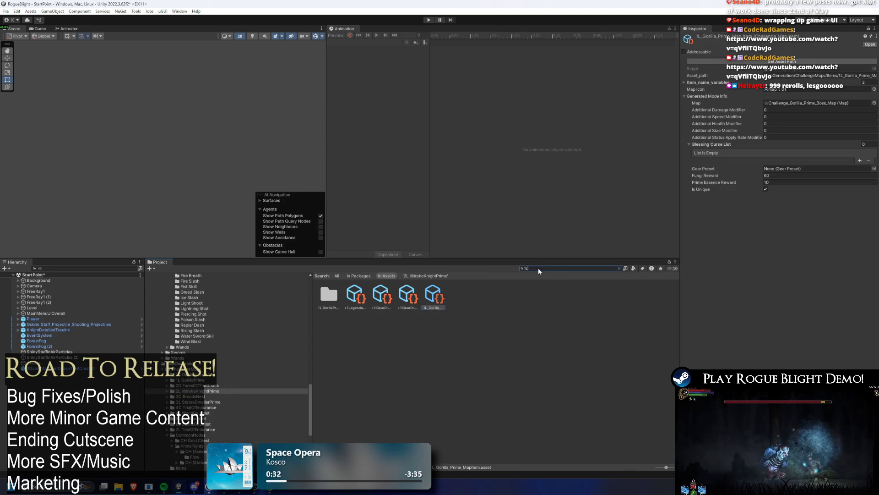
pyautogui.press('BackSpace')
pyautogui.press('BackSpace')
# - Step through the neighbouring map items and open the StatueDweller Prime challenge map asset
pyautogui.click(459, 295)
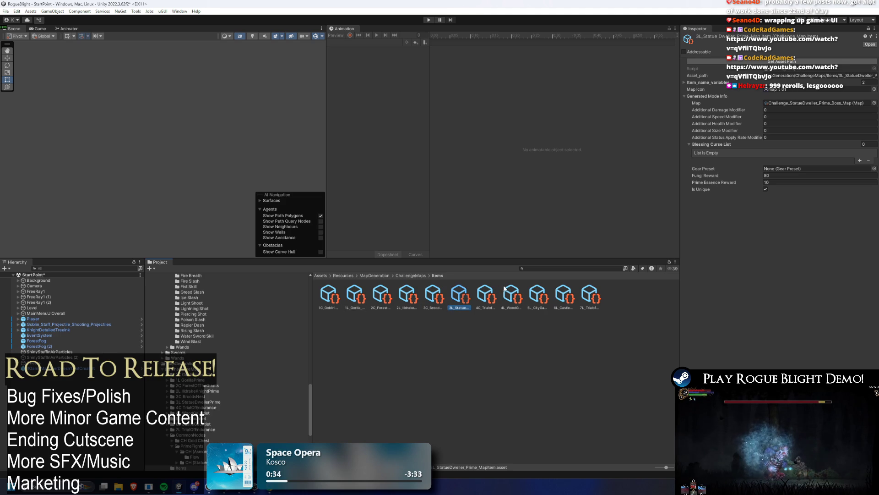
pyautogui.press('Left')
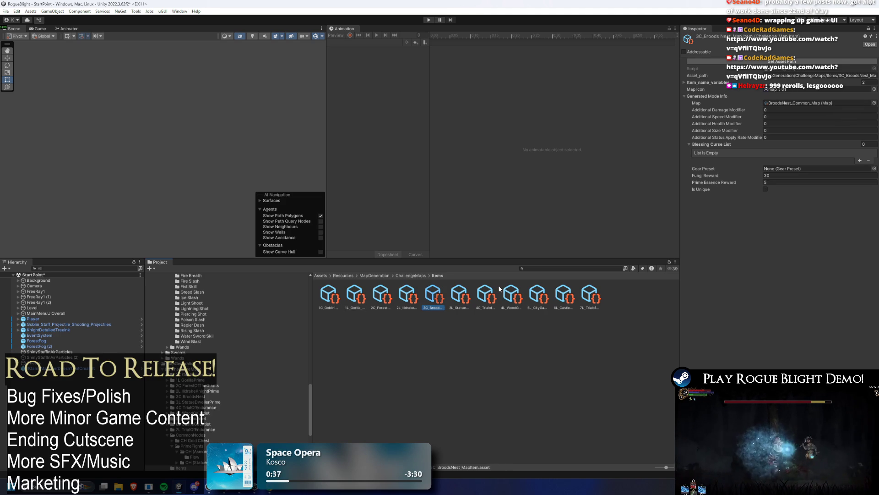
pyautogui.press('Left')
pyautogui.press('Right')
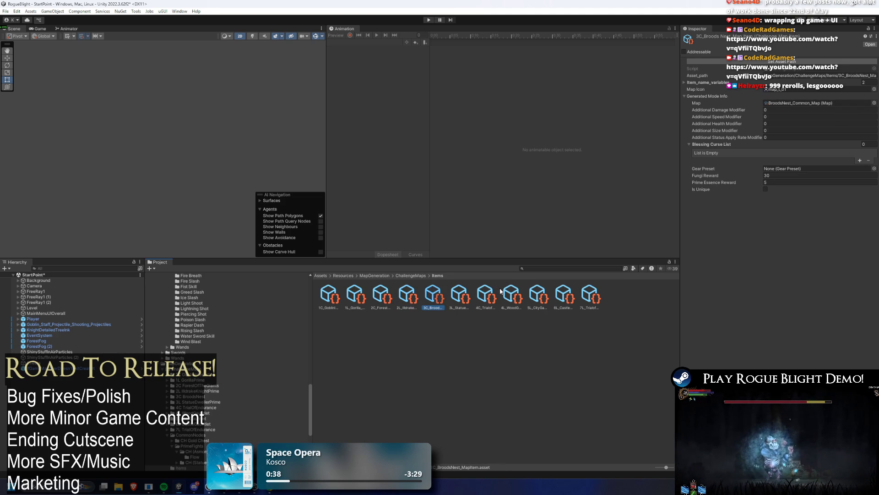
pyautogui.press('Left')
pyautogui.press('Right')
pyautogui.press('Right')
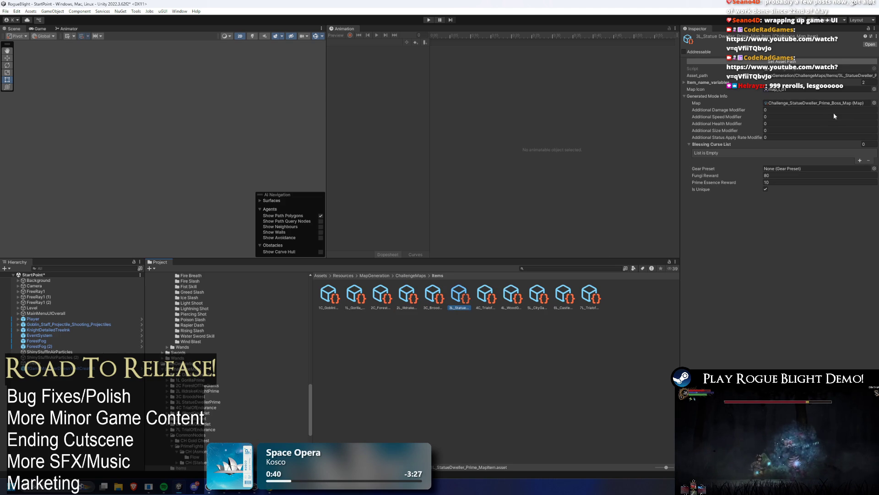
pyautogui.doubleClick(819, 103)
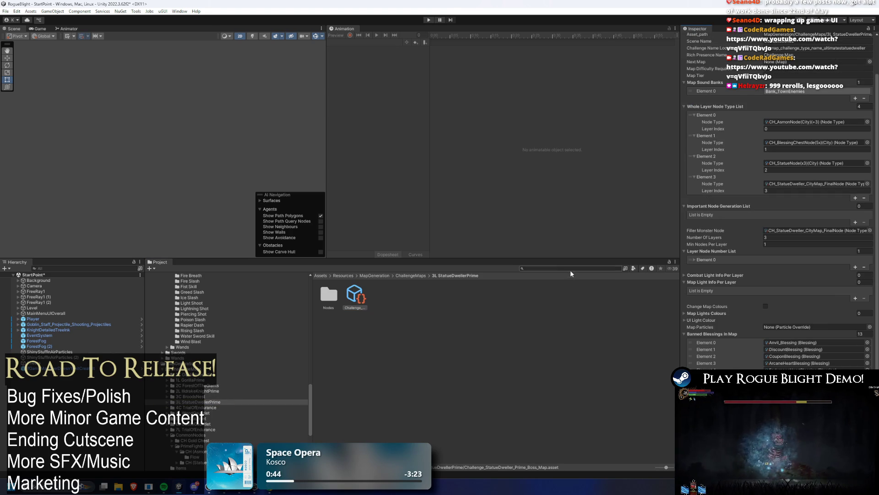
# - Search for the 1L items, return to the Items folder and select the StatueDweller map item
pyautogui.write('1k')
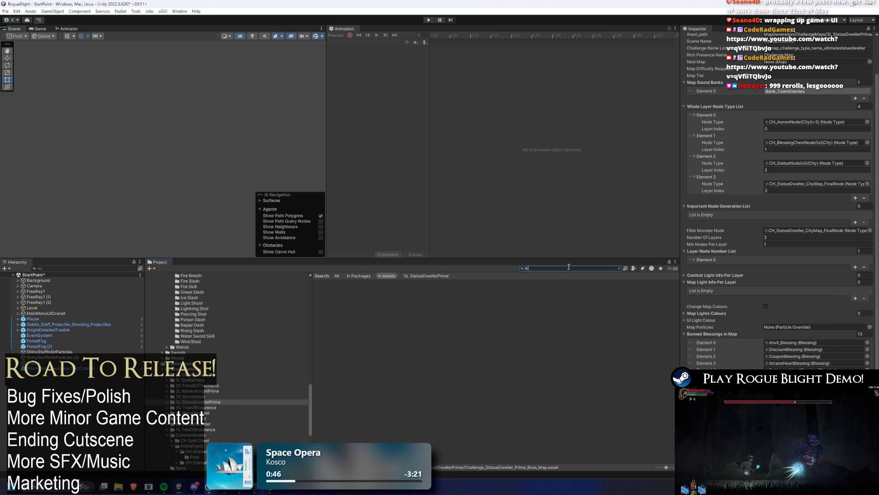
pyautogui.press('BackSpace')
pyautogui.write('L')
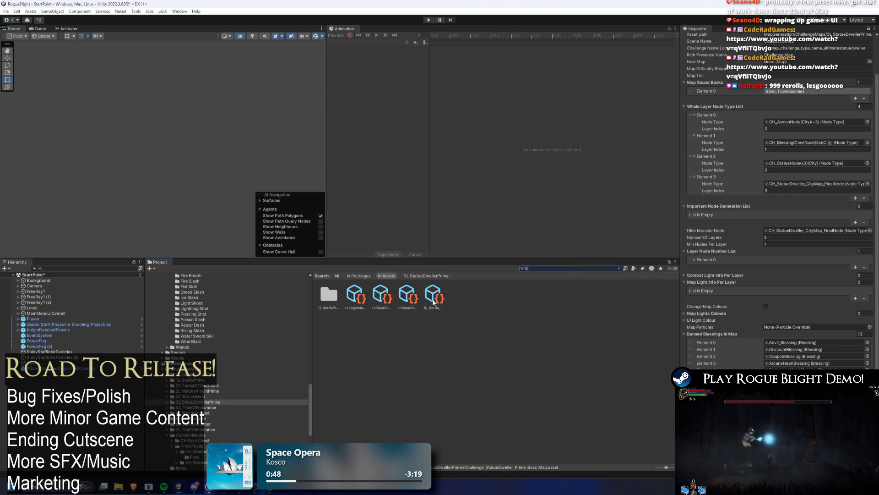
pyautogui.click(434, 302)
pyautogui.click(619, 267)
pyautogui.click(461, 298)
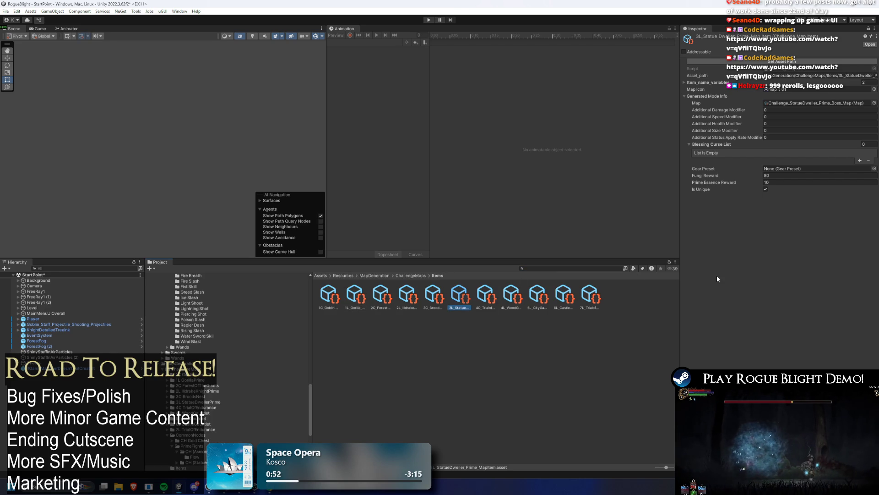
# - Arrow between neighbouring map items to bring up 4C_TrialOfEndurance
pyautogui.press('Left')
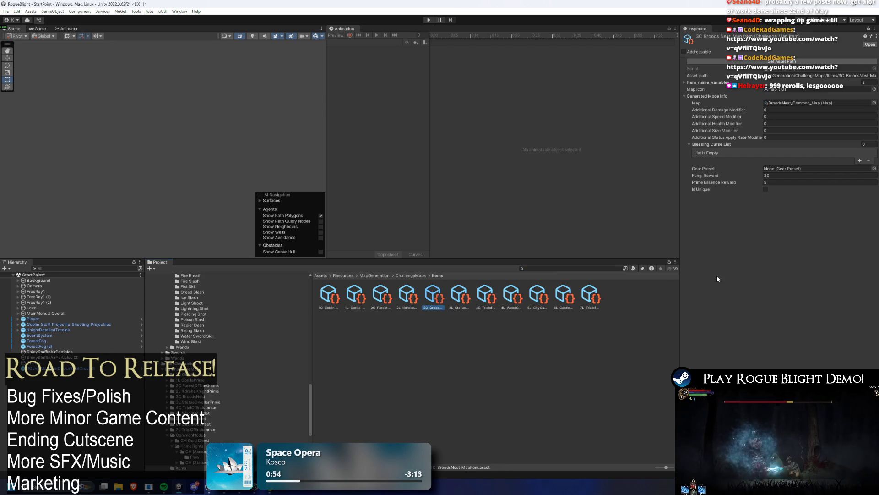
pyautogui.press('Right')
pyautogui.press('Right')
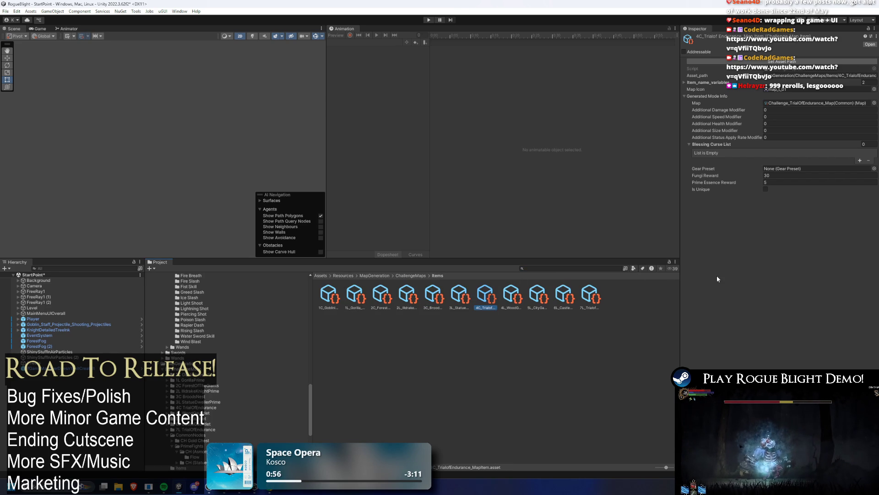
pyautogui.press('Left')
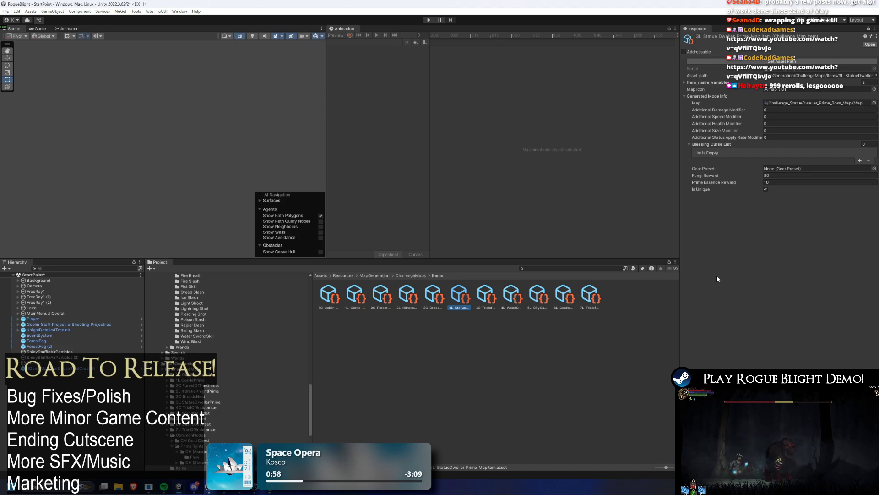
pyautogui.press('Right')
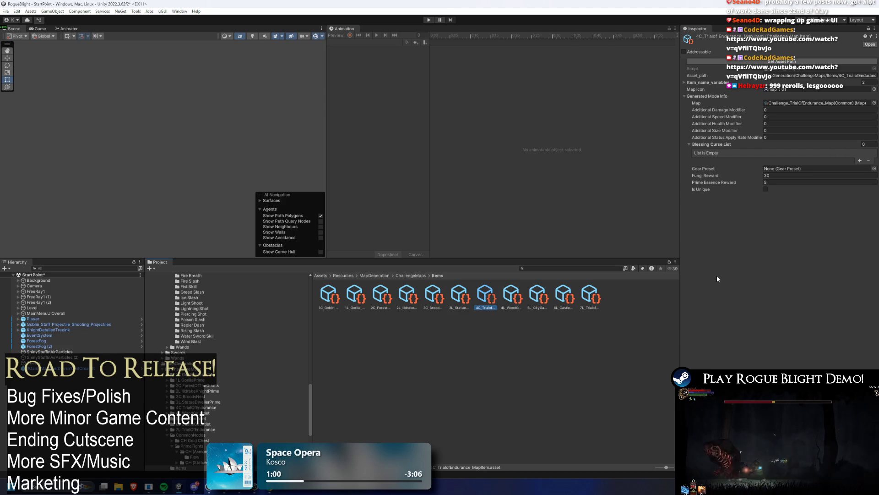
pyautogui.press('Left')
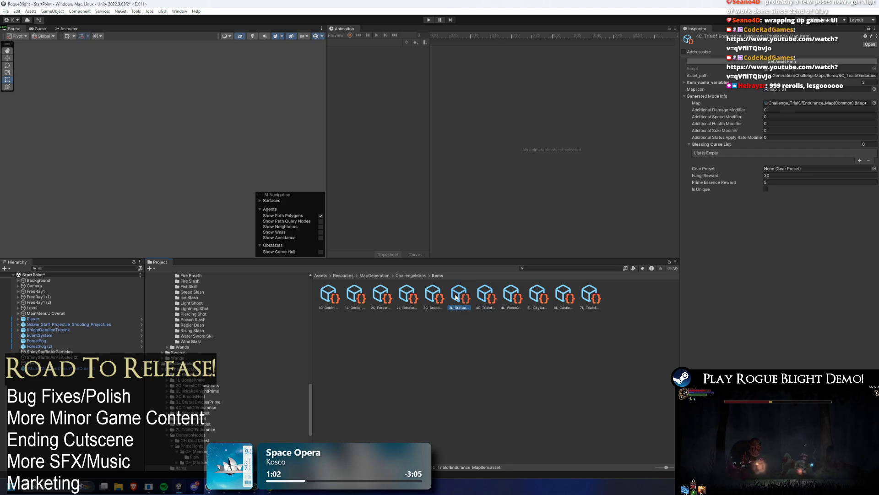
pyautogui.press('Right')
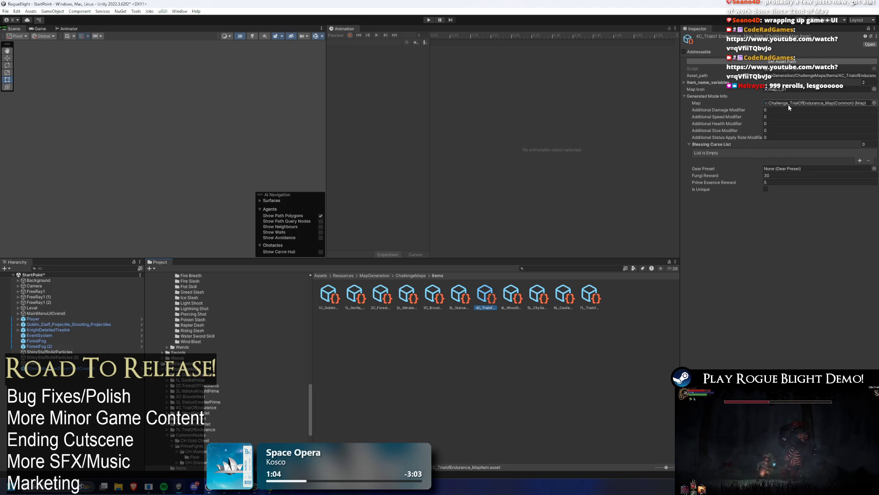
# - Open the 4C Trial of Endurance challenge map asset, then search back to the map items
pyautogui.doubleClick(814, 103)
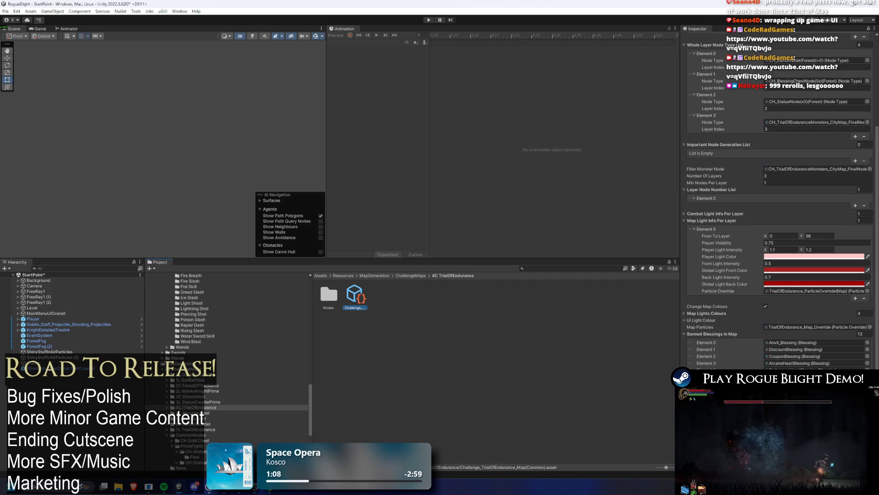
pyautogui.click(554, 267)
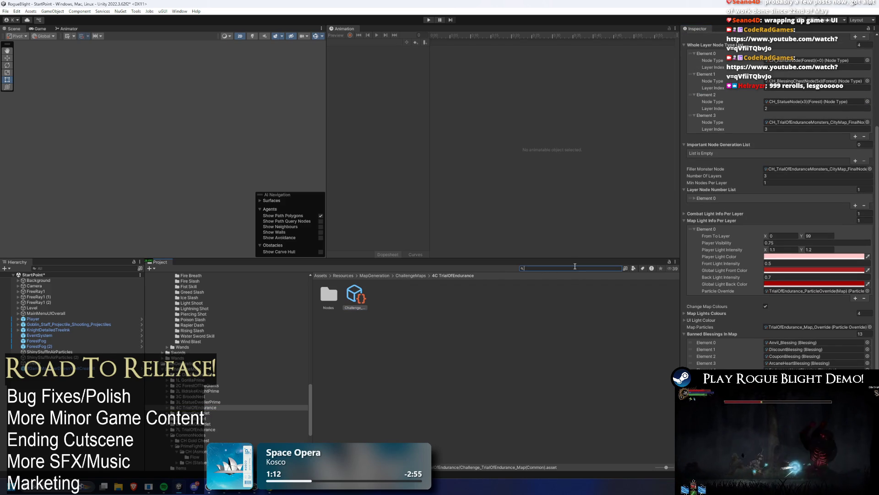
pyautogui.write('4C')
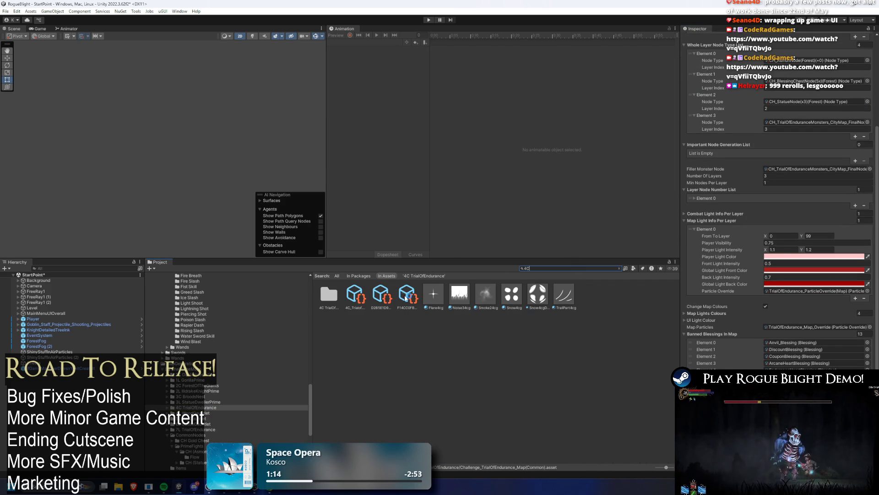
pyautogui.click(366, 295)
pyautogui.press('BackSpace')
pyautogui.press('BackSpace')
# - Step from 4L through 5L to the 7L item and open its Trial of Endurance challenge map
pyautogui.click(503, 296)
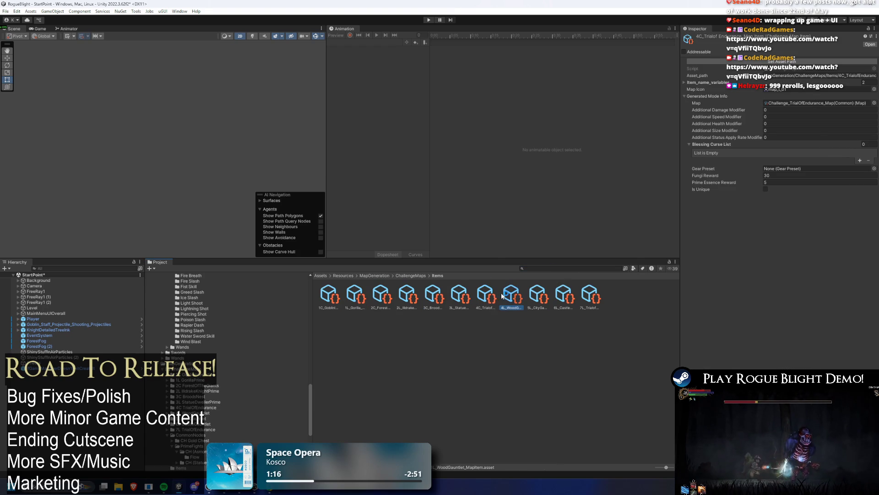
pyautogui.press('Right')
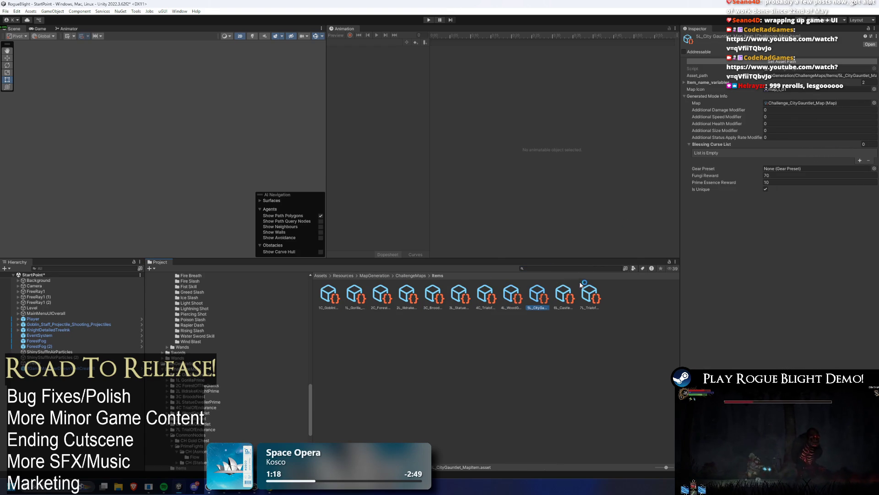
pyautogui.press('Right')
pyautogui.press('Right')
pyautogui.click(782, 103)
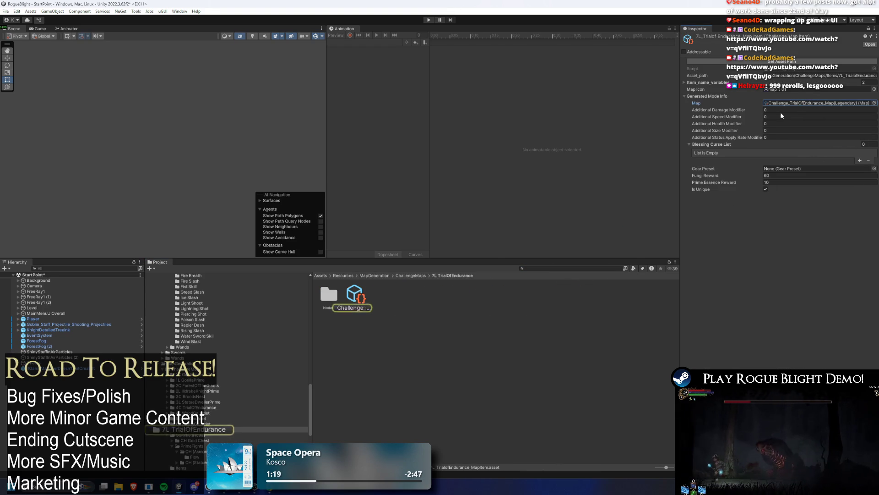
pyautogui.click(357, 295)
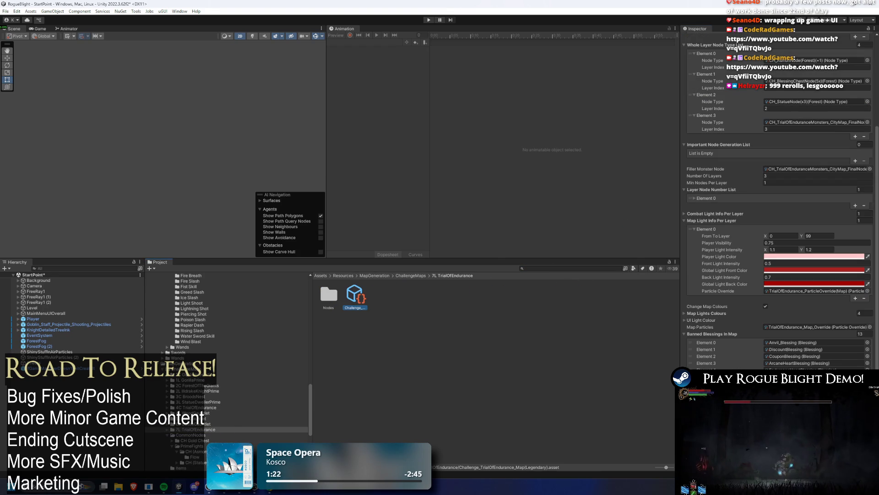
# - Search '7L', return to the Items folder and select the 4L_WoodGauntlet map item
pyautogui.click(552, 270)
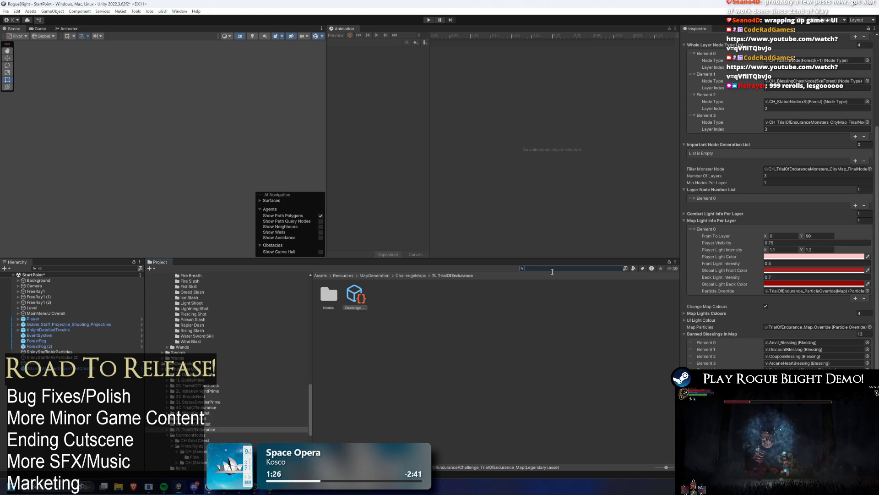
pyautogui.write('7')
pyautogui.press('BackSpace')
pyautogui.press('BackSpace')
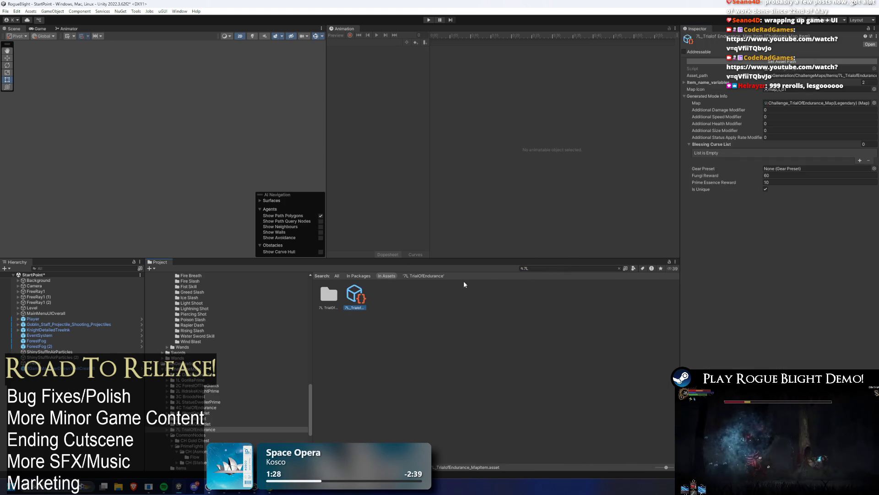
pyautogui.click(558, 269)
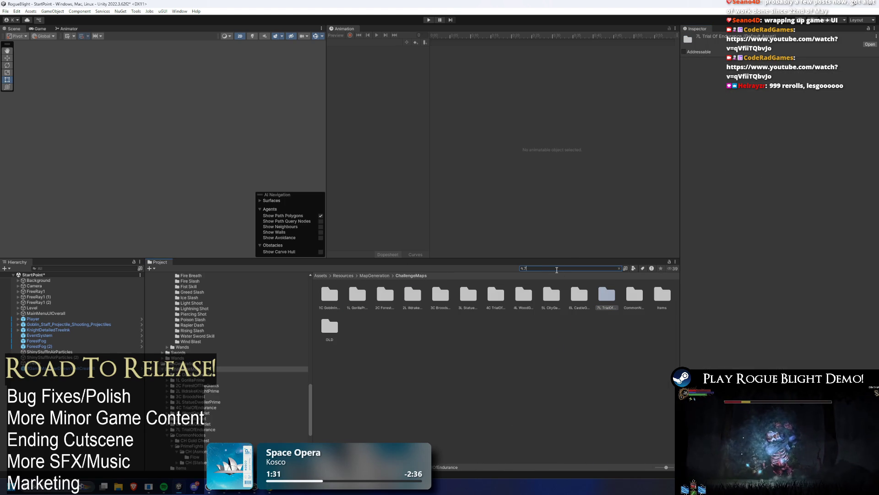
pyautogui.write('7L')
pyautogui.click(357, 297)
pyautogui.click(619, 268)
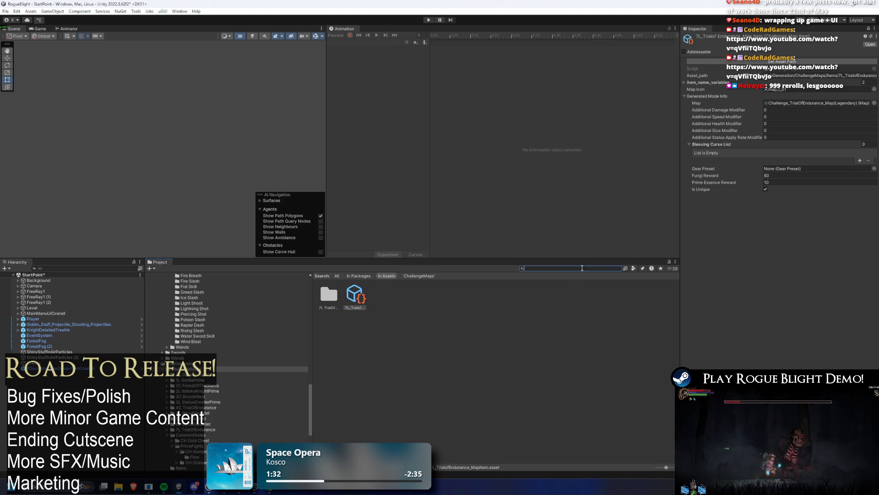
pyautogui.click(558, 298)
pyautogui.press('Left')
pyautogui.press('Left')
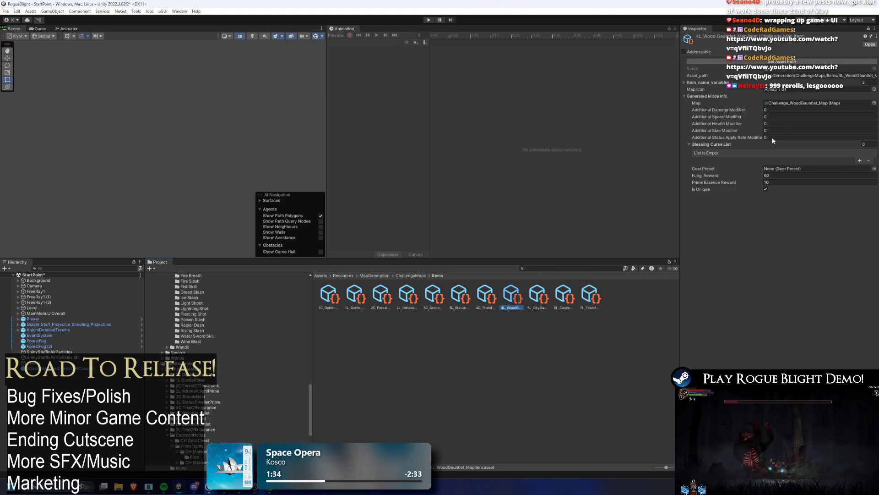
# - Open the Wood Gauntlet challenge map and assign it BannedBlessing_MultipleBossesOnly
pyautogui.click(793, 104)
pyautogui.click(354, 306)
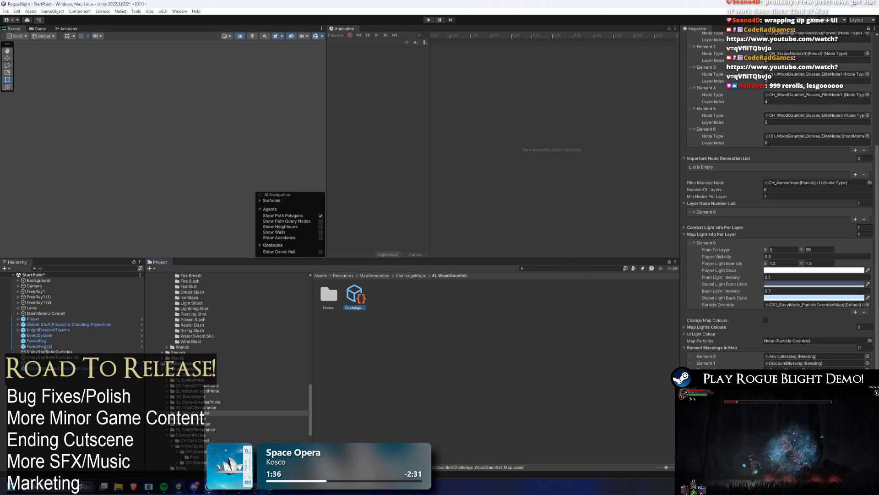
pyautogui.click(866, 370)
pyautogui.click(581, 215)
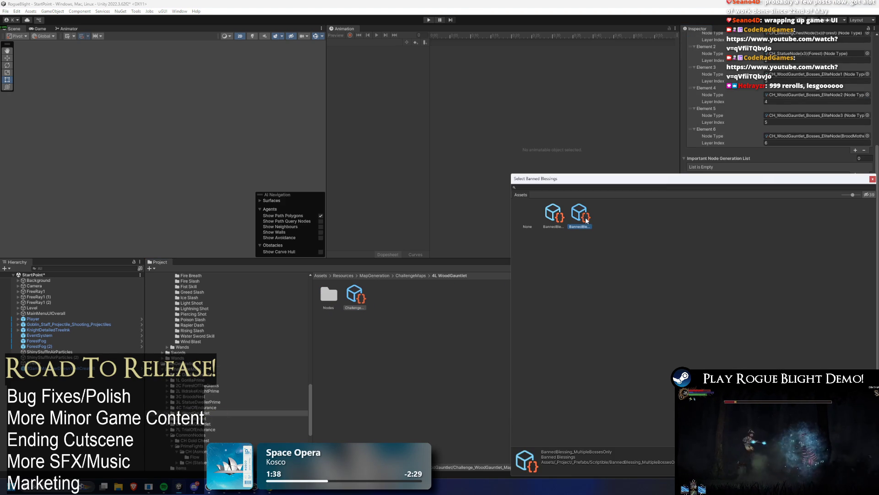
pyautogui.doubleClick(583, 220)
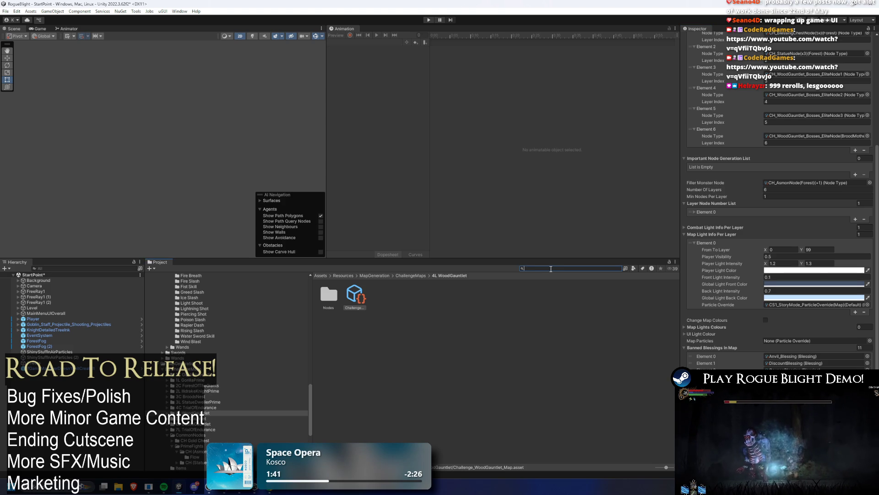
# - Go to the 5L CityGauntlet folder and open the City Gauntlet map's banned blessings picker
pyautogui.write('4L')
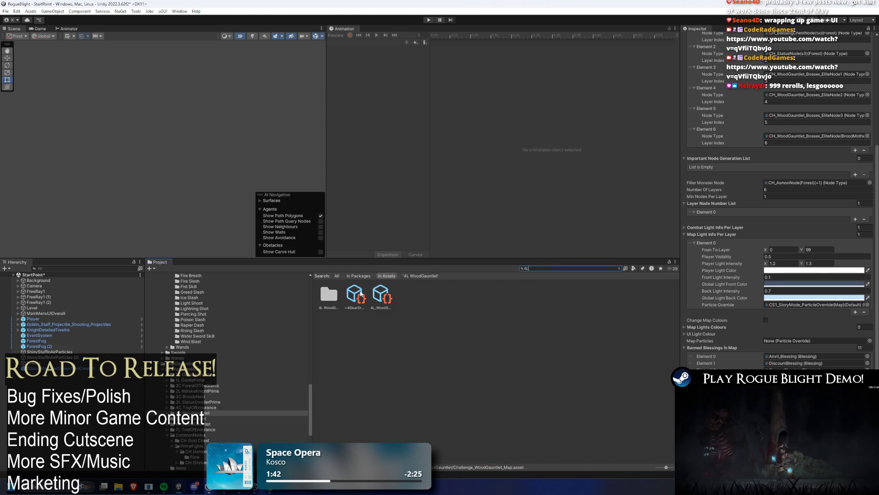
pyautogui.click(381, 296)
pyautogui.click(619, 268)
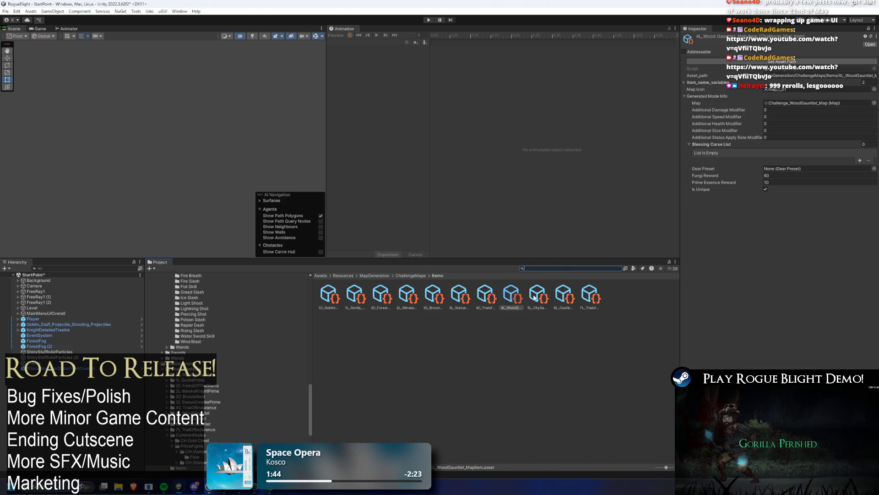
pyautogui.click(238, 418)
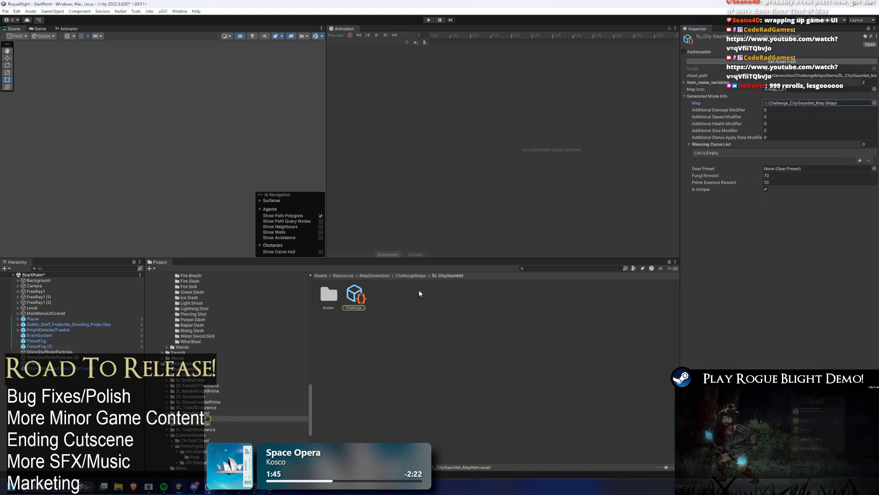
pyautogui.click(365, 291)
pyautogui.click(581, 211)
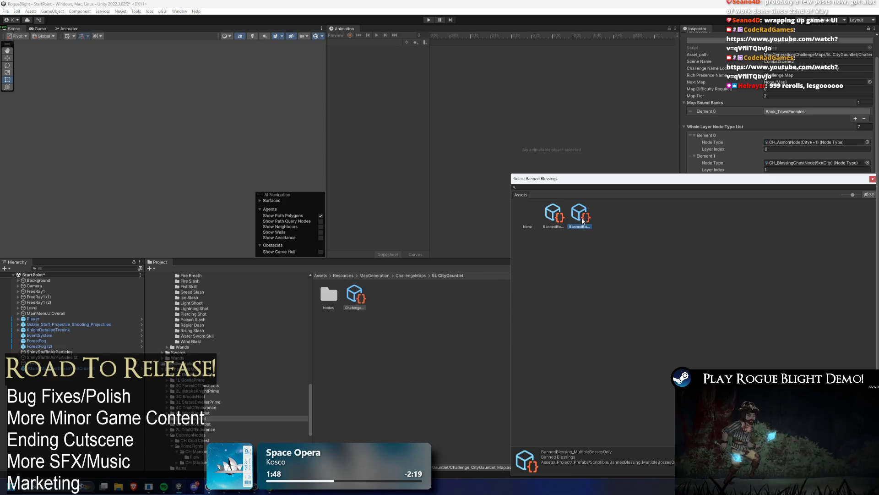
pyautogui.press('Escape')
# - Search '4L', select the 5L City Gauntlet item and open its City Gauntlet challenge map
pyautogui.click(568, 268)
pyautogui.write('4L')
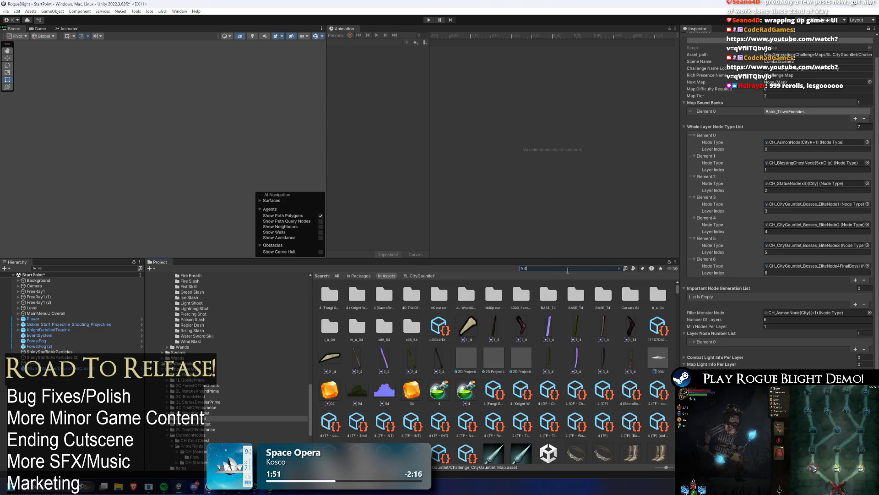
pyautogui.click(391, 295)
pyautogui.click(540, 268)
pyautogui.press('BackSpace')
pyautogui.press('BackSpace')
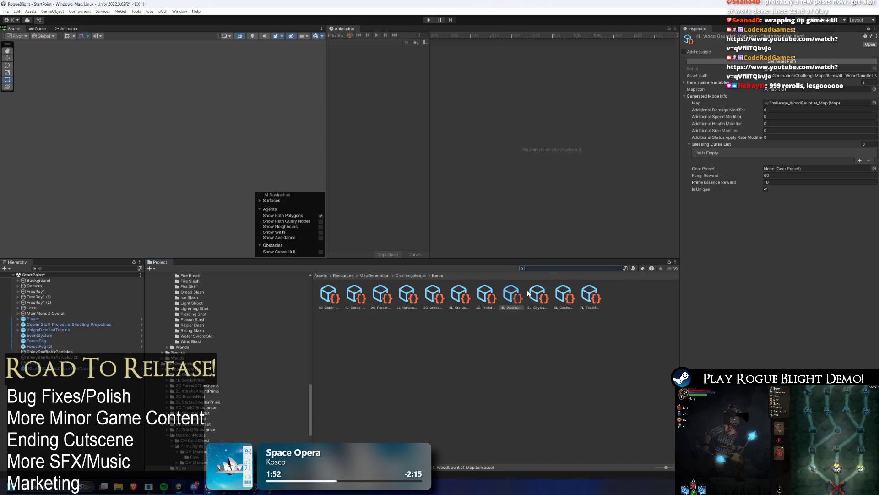
pyautogui.click(552, 294)
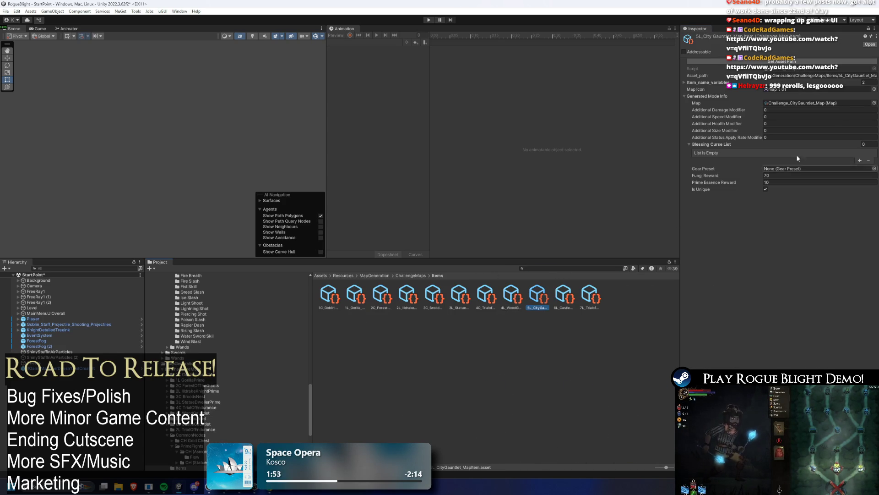
pyautogui.click(824, 103)
pyautogui.doubleClick(824, 102)
pyautogui.scroll(-1, 833, 257)
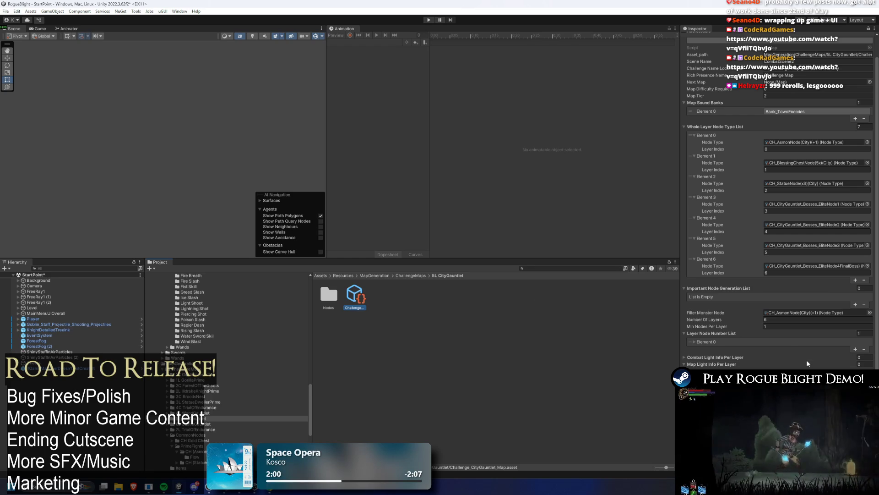
# - Search '5L', return to the map items and select 6L_CastleGauntlet
pyautogui.click(555, 268)
pyautogui.write('5L')
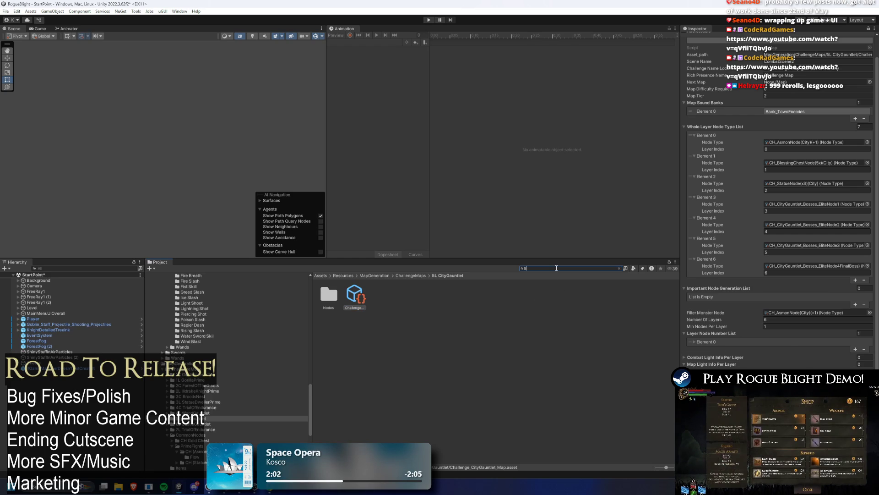
pyautogui.click(355, 299)
pyautogui.click(539, 269)
pyautogui.press('BackSpace')
pyautogui.press('BackSpace')
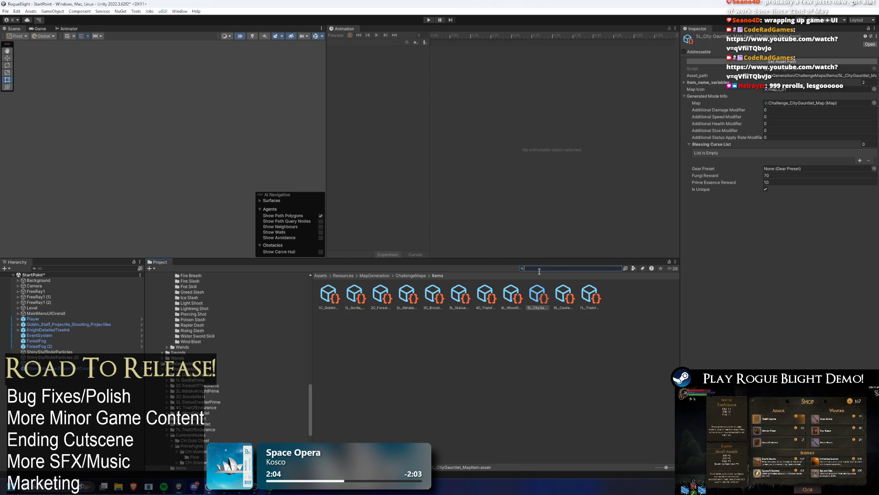
pyautogui.click(563, 294)
# - Check the Castle Gauntlet challenge map's Banned Blessings field, then save all changes with Ctrl+S
pyautogui.click(805, 102)
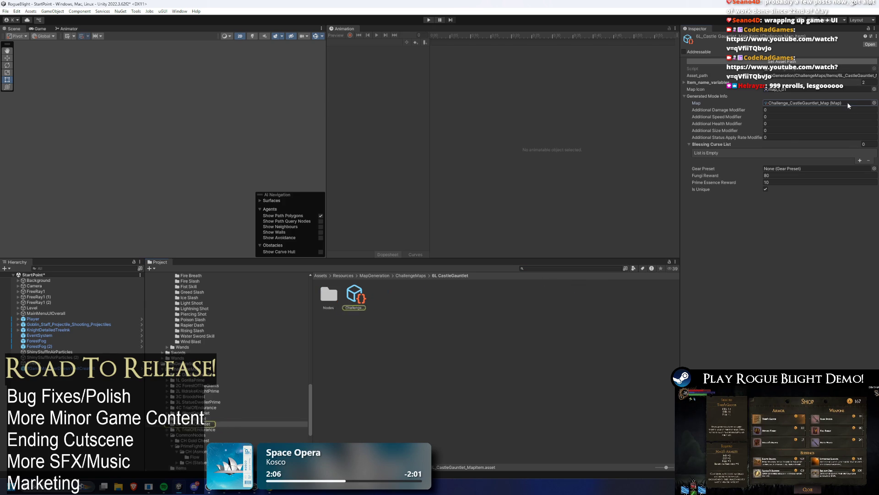
pyautogui.click(357, 297)
pyautogui.click(870, 197)
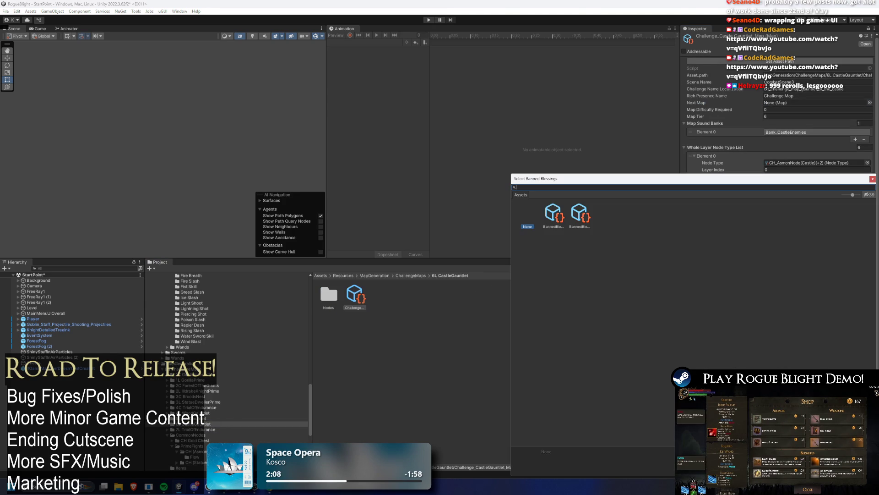
pyautogui.press('Escape')
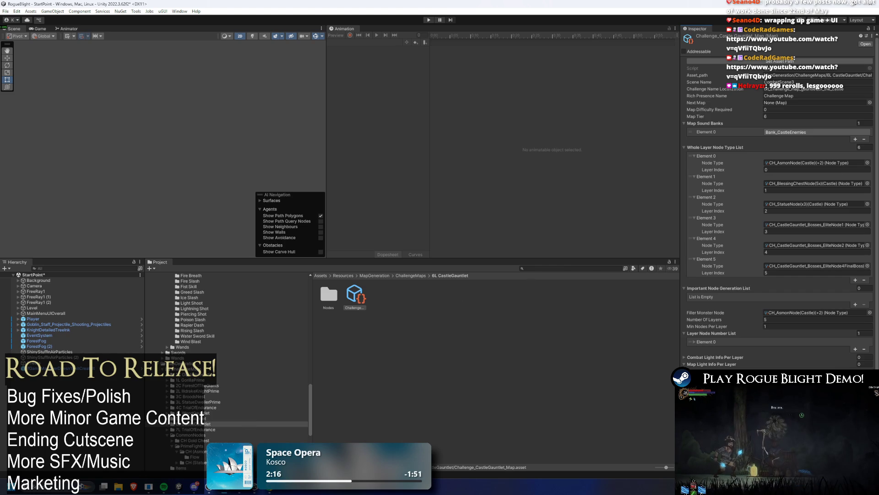
pyautogui.hotkey('ctrl', 's')
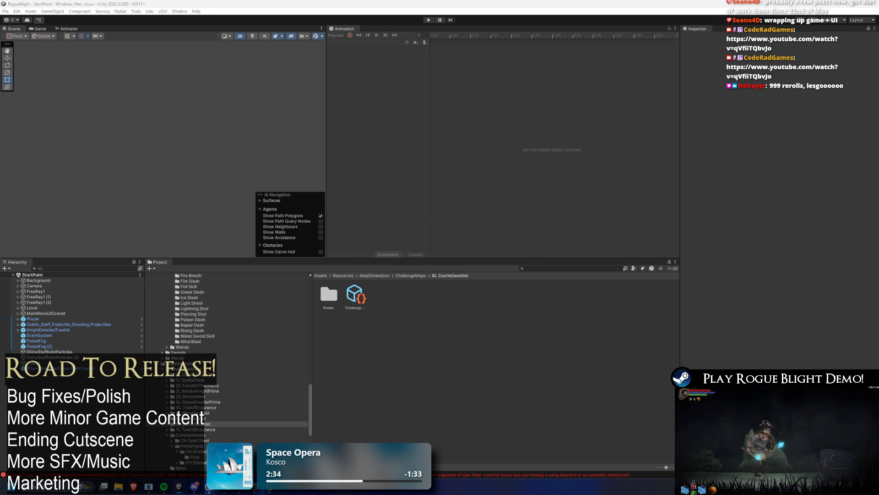
# - Follow the console error to the RewardsUIManager script in _Scripts/UI/Rewards
pyautogui.click(155, 475)
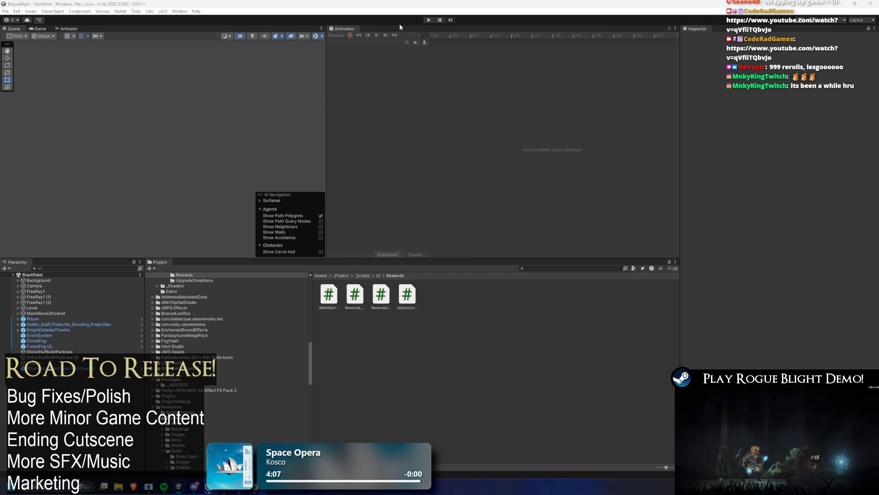
# - Enter play mode, choose Start Game and load the first save slot
pyautogui.click(428, 20)
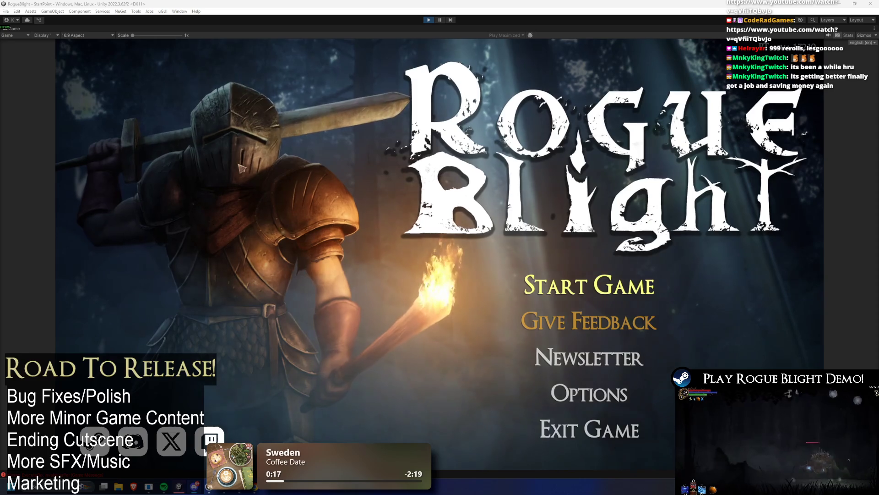
pyautogui.click(593, 285)
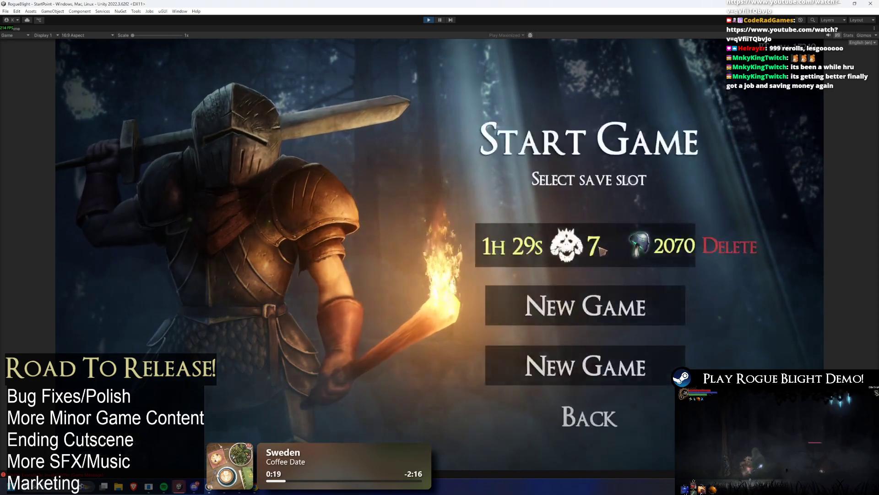
pyautogui.click(602, 250)
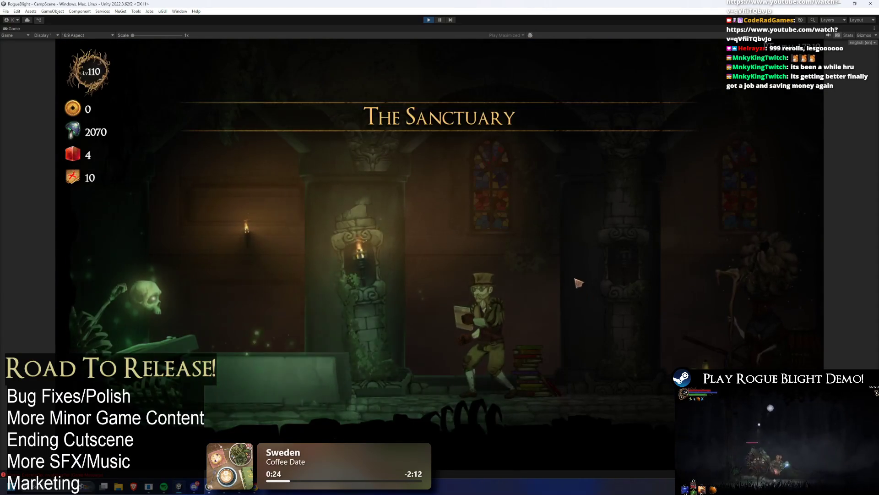
# - Walk right through the Sanctuary, browse the blacksmith's starting gear panel, then close it
pyautogui.press('d')
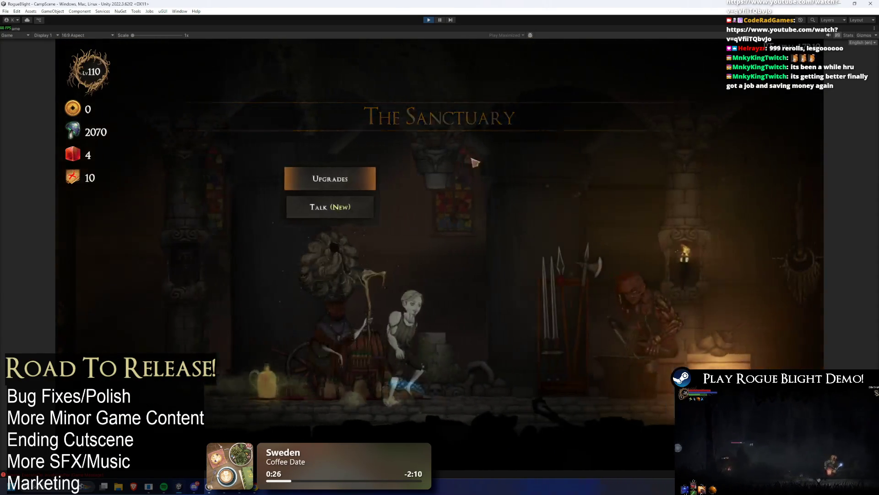
pyautogui.press('d')
pyautogui.press('Return')
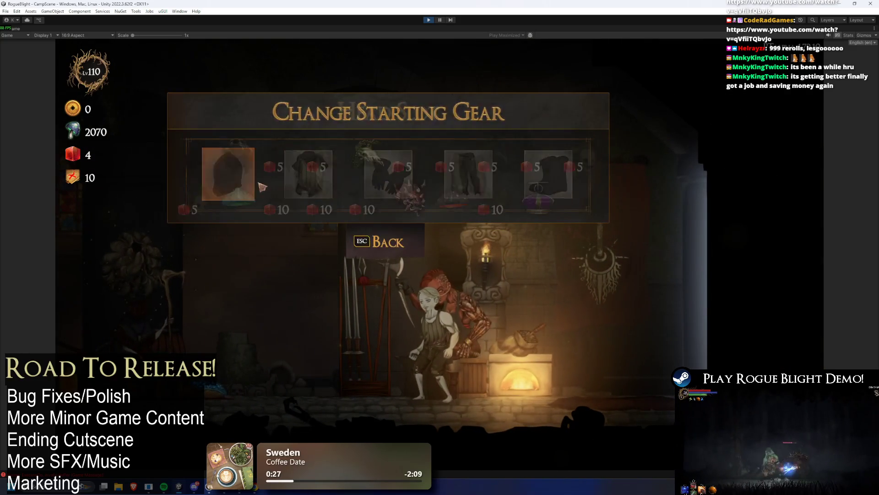
pyautogui.press('Return')
pyautogui.press('Escape')
pyautogui.press('d')
pyautogui.press('d')
pyautogui.press('d')
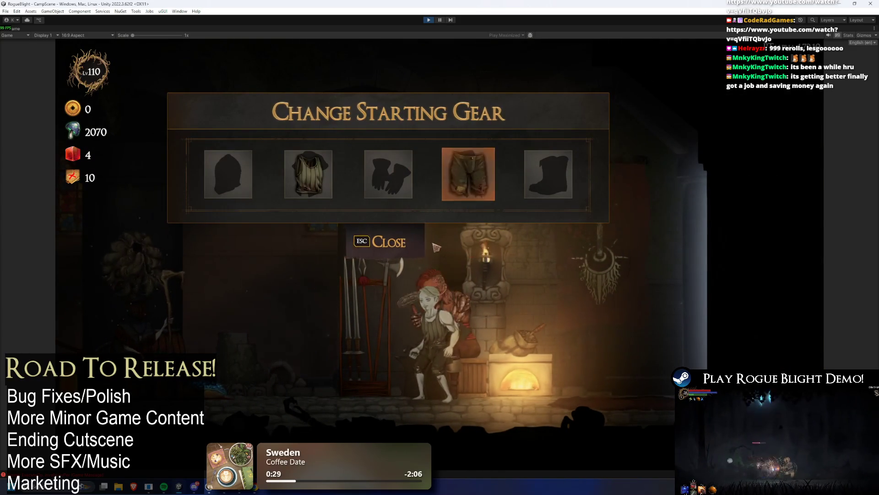
pyautogui.press('Escape')
# - Walk over to the map merchant and talk through its dialogue
pyautogui.press('d')
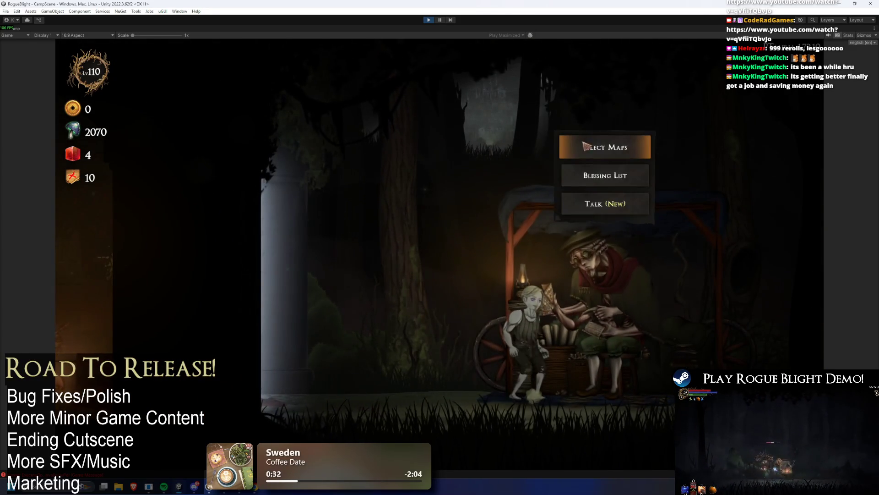
pyautogui.click(586, 146)
pyautogui.click(473, 275)
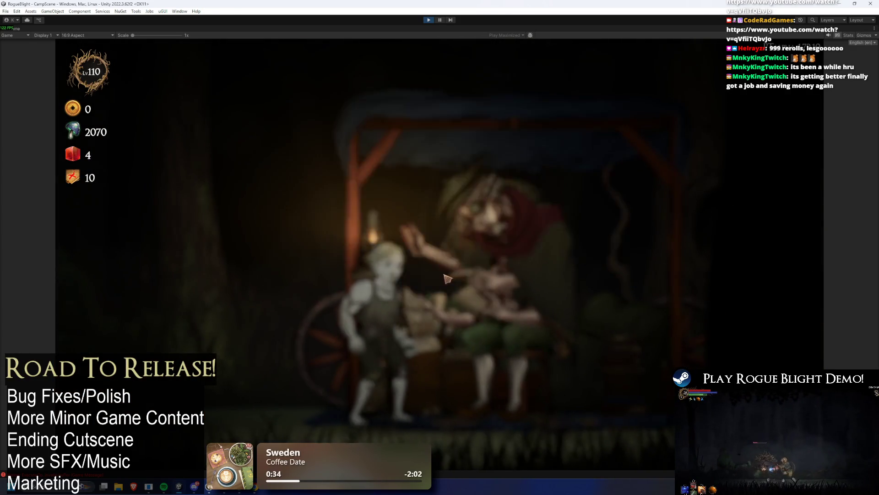
pyautogui.click(591, 199)
pyautogui.click(588, 224)
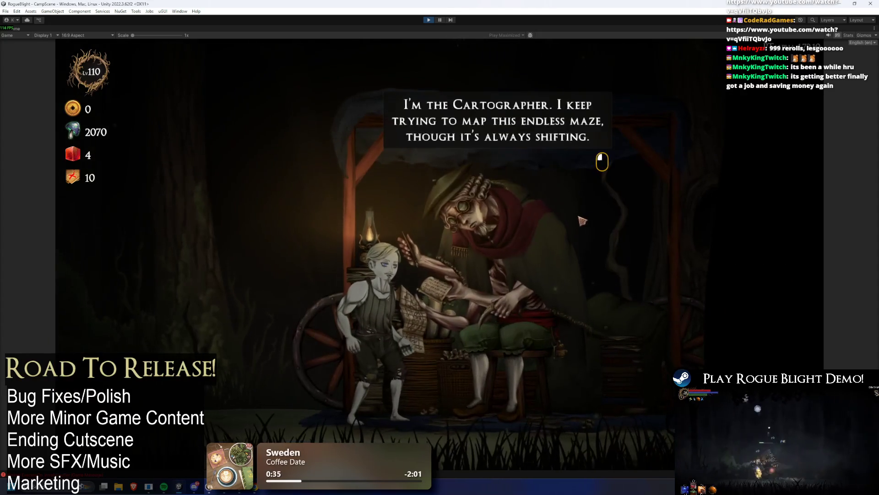
pyautogui.click(588, 224)
pyautogui.click(588, 224)
# - Sell the offered challenge maps in the merchant's challenge map list, then close the panel
pyautogui.click(617, 152)
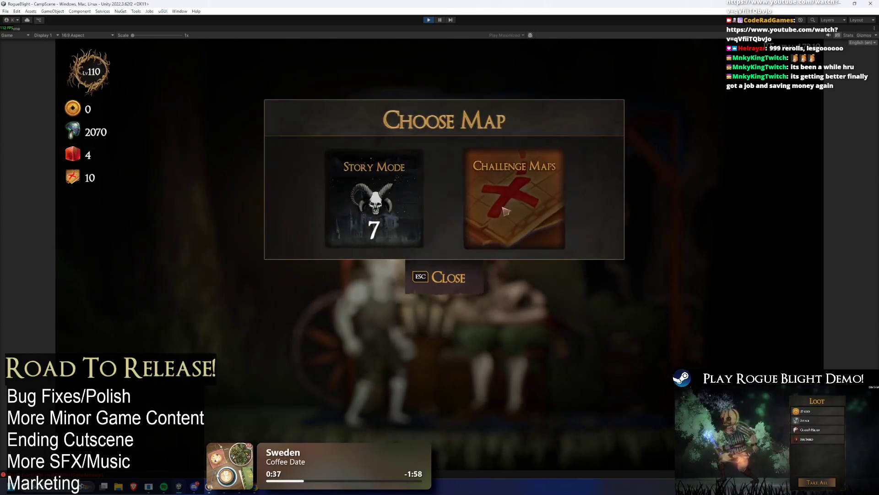
pyautogui.click(481, 201)
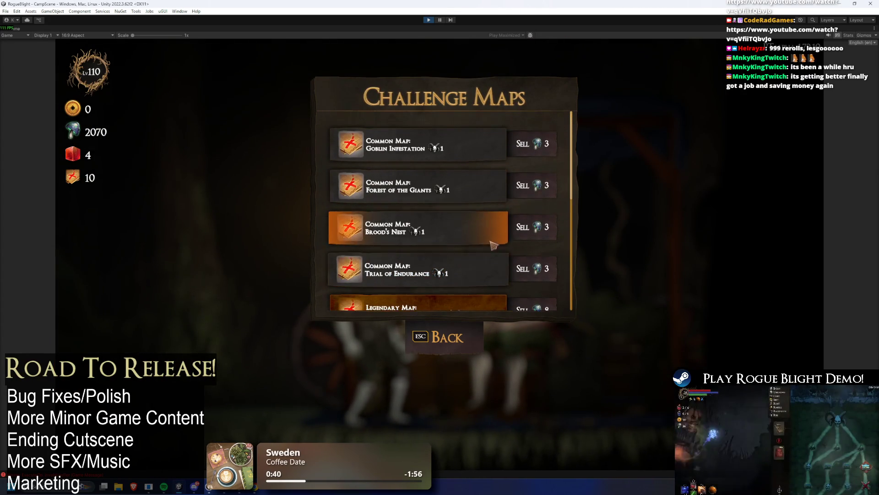
pyautogui.click(540, 140)
pyautogui.click(540, 140)
pyautogui.click(541, 140)
pyautogui.click(550, 143)
pyautogui.click(550, 143)
pyautogui.click(550, 143)
pyautogui.click(556, 145)
pyautogui.click(555, 145)
pyautogui.click(555, 145)
pyautogui.click(555, 145)
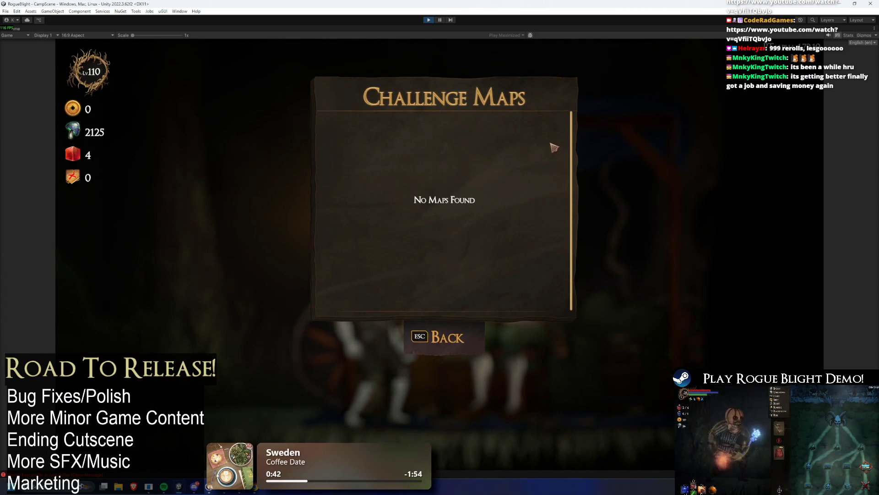
pyautogui.click(427, 343)
pyautogui.press('Escape')
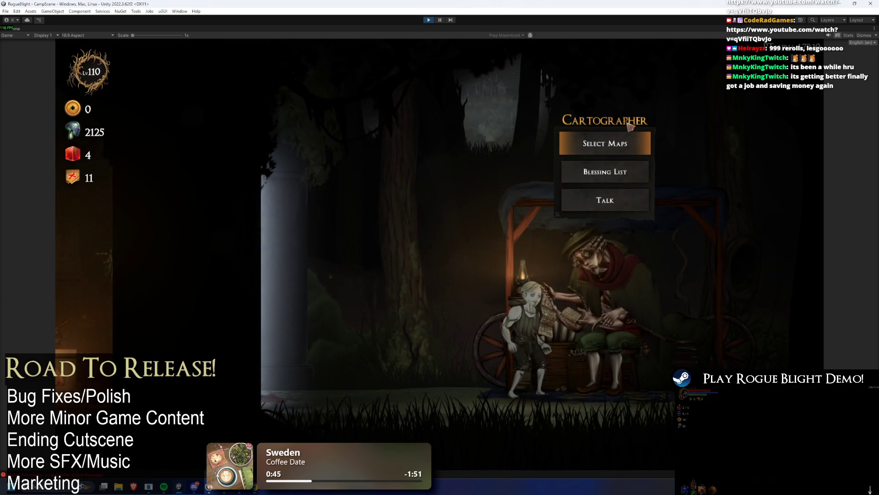
# - Pick Gauntlet of the Castle from the cartographer's challenge map list
pyautogui.click(609, 135)
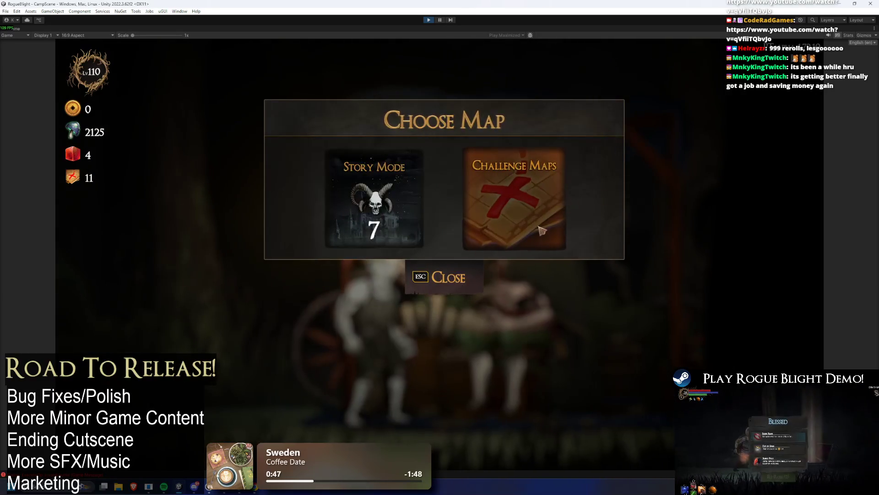
pyautogui.click(513, 185)
pyautogui.scroll(-5, 511, 184)
pyautogui.scroll(-2, 511, 184)
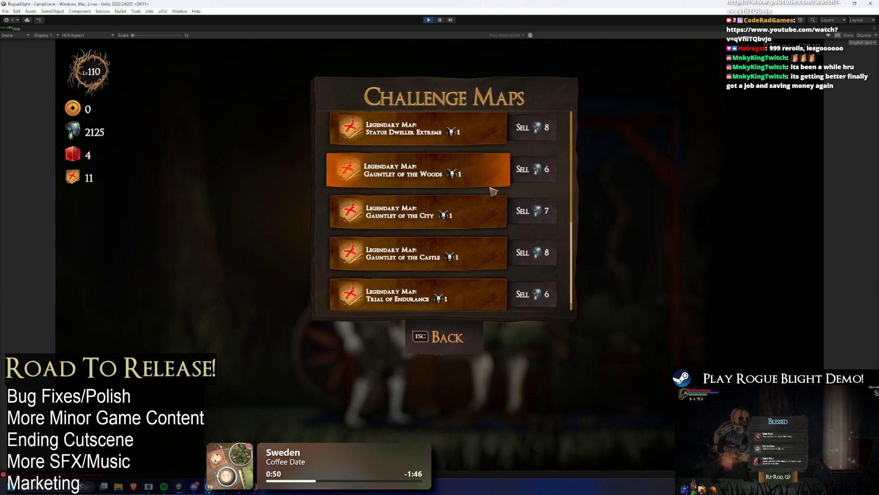
pyautogui.click(415, 247)
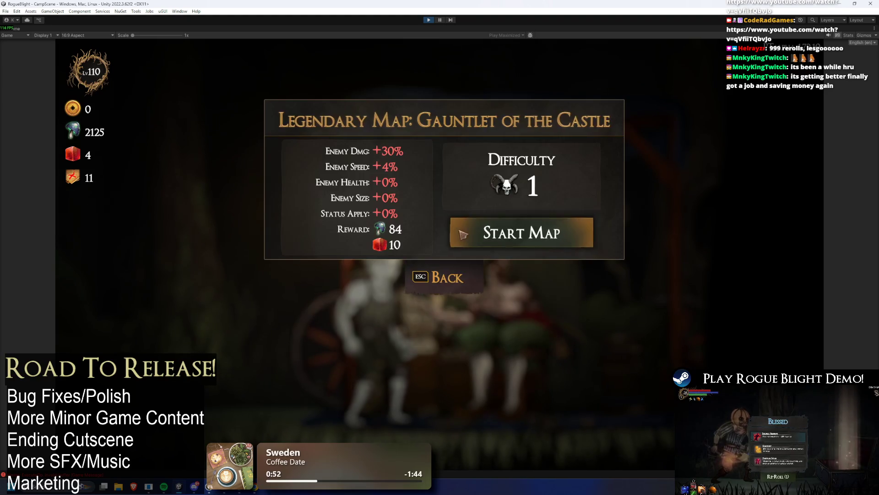
# - Start Gauntlet of the Castle and re-roll the minor blessings seven times to see what's offered
pyautogui.click(500, 232)
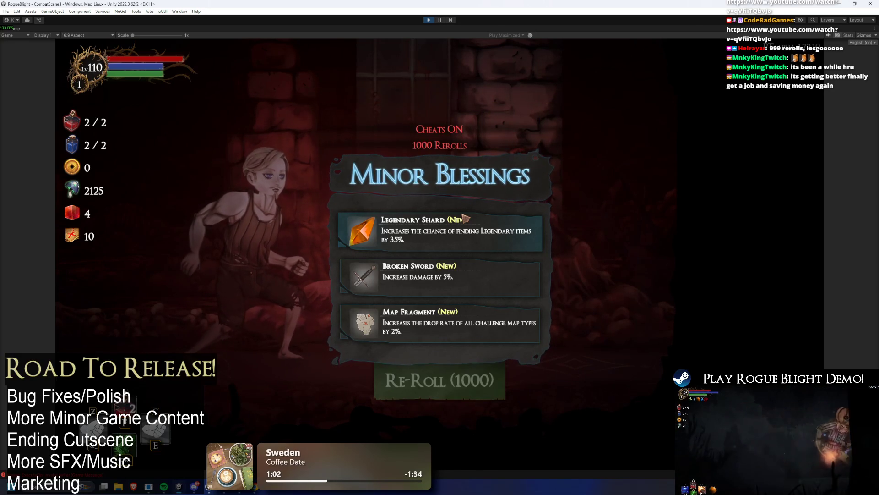
pyautogui.click(441, 382)
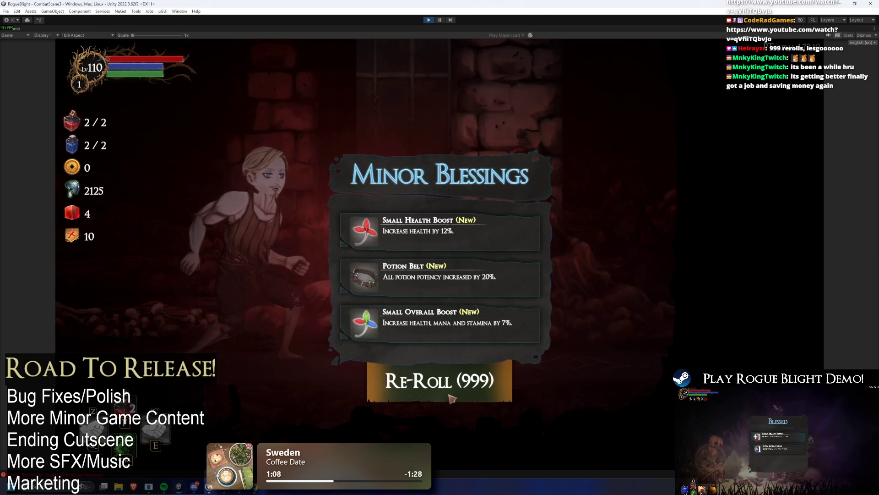
pyautogui.click(453, 397)
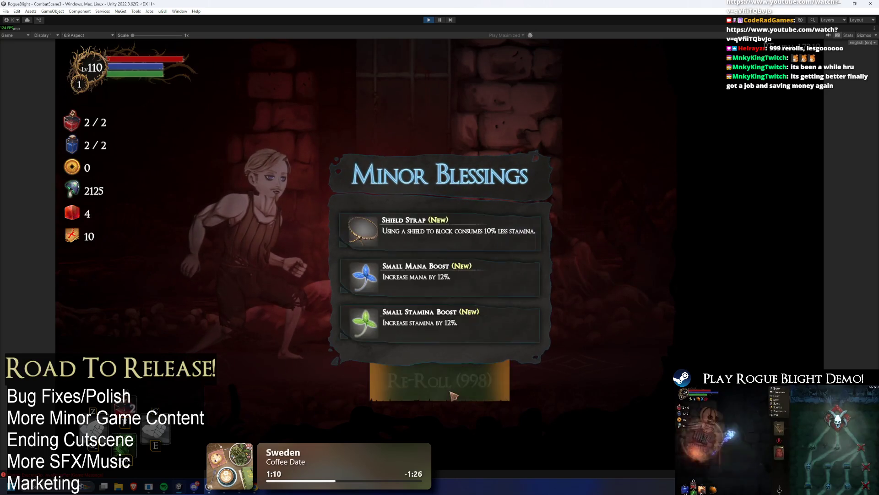
pyautogui.click(449, 391)
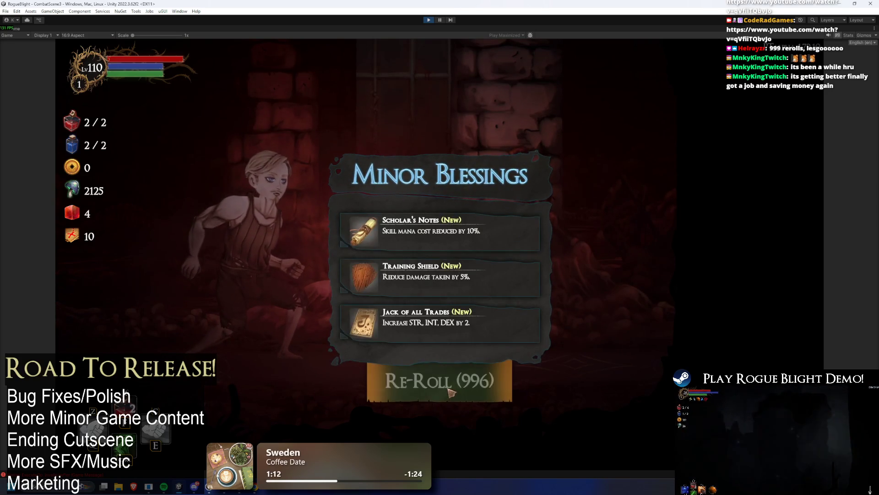
pyautogui.click(452, 386)
pyautogui.click(459, 385)
pyautogui.click(465, 386)
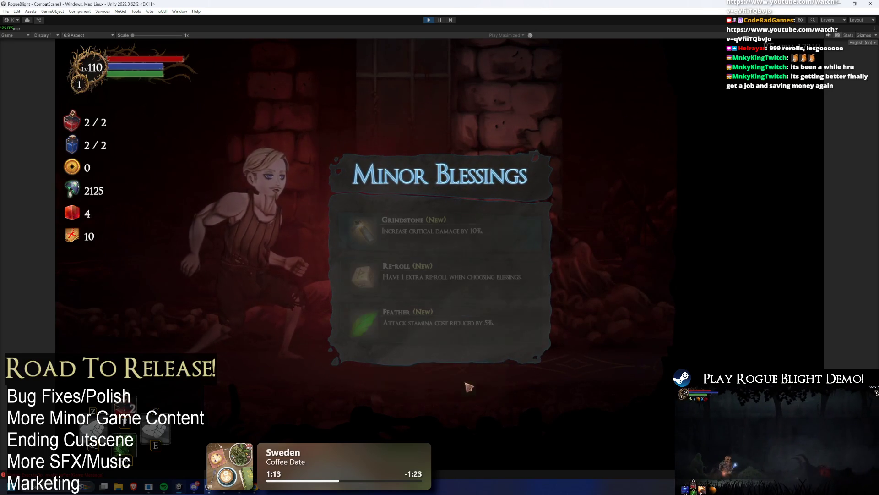
pyautogui.click(468, 386)
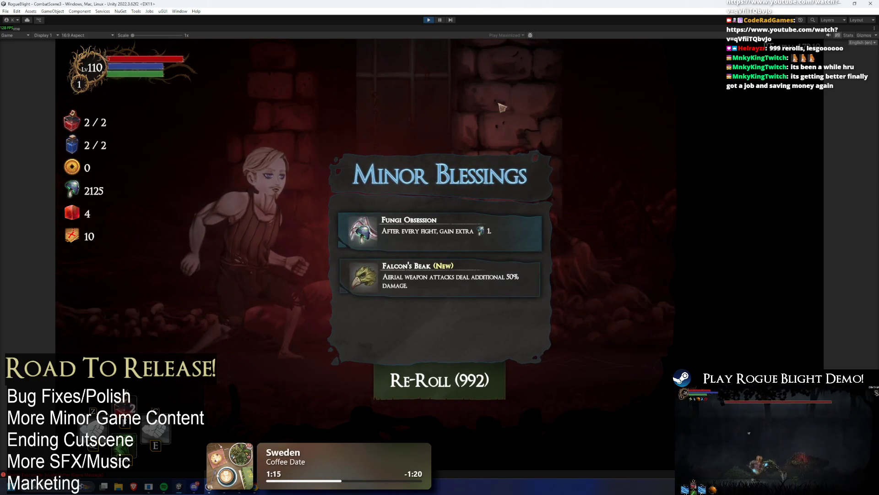
# - Stop the game, run it to the save-slot screen and back to the main menu, then stop it again
pyautogui.hotkey('ctrl', 'p')
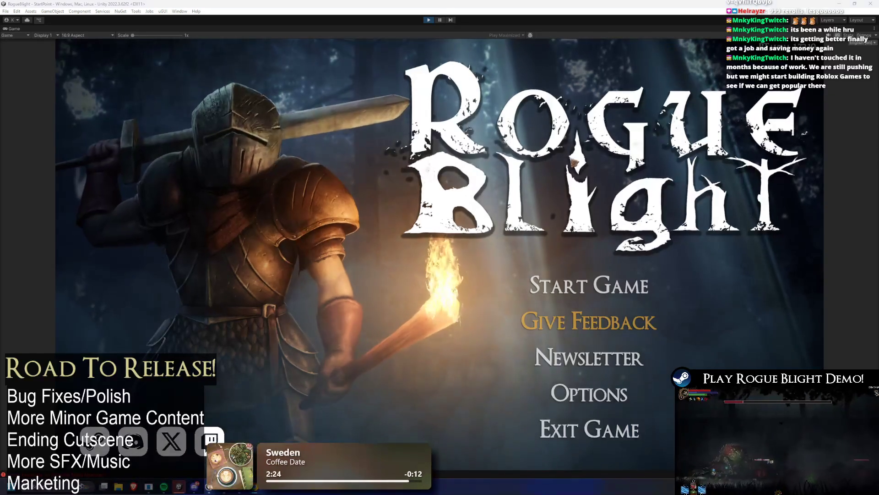
pyautogui.click(586, 285)
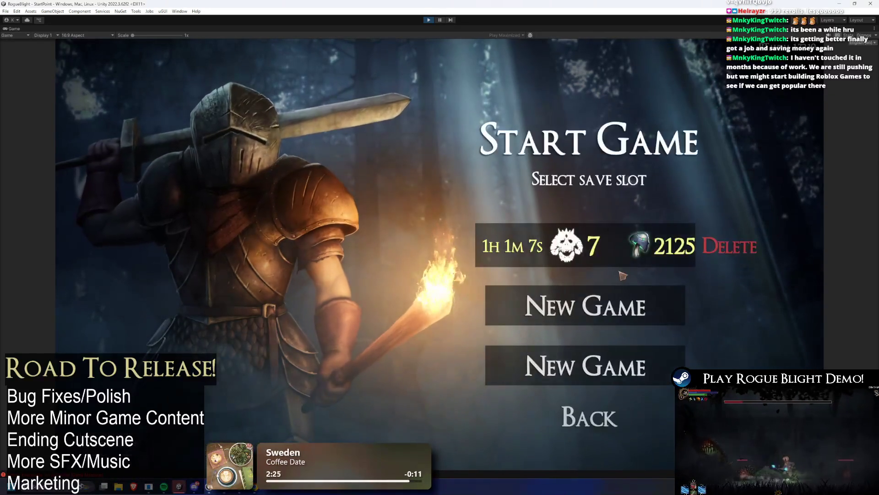
pyautogui.click(566, 428)
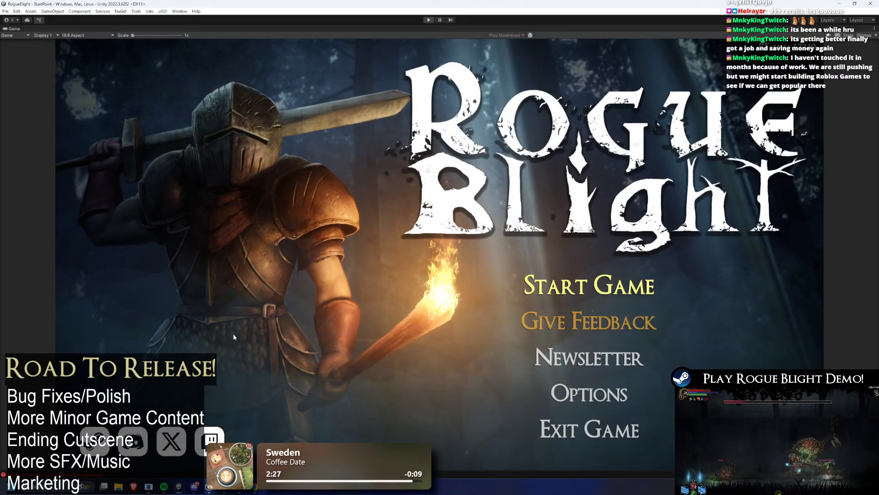
pyautogui.hotkey('ctrl', 'p')
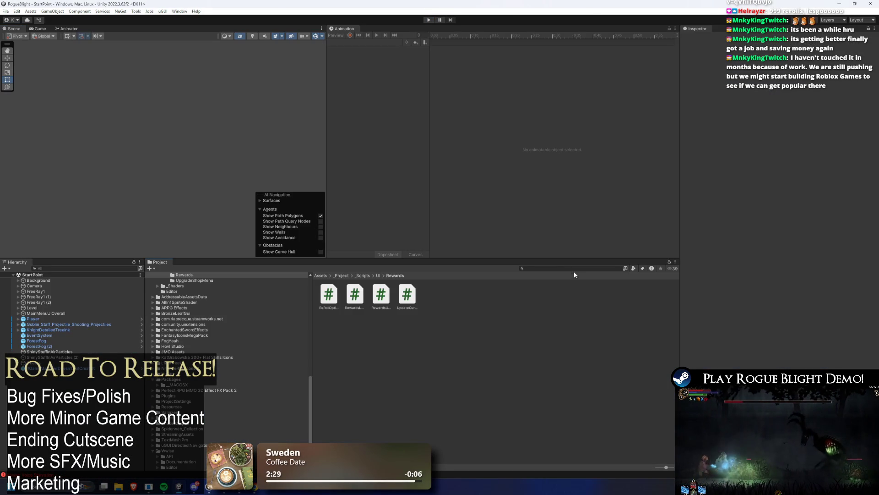
# - Search the Project window for TODO and open TODO.txt in Visual Studio
pyautogui.hotkey('shift', 'space')
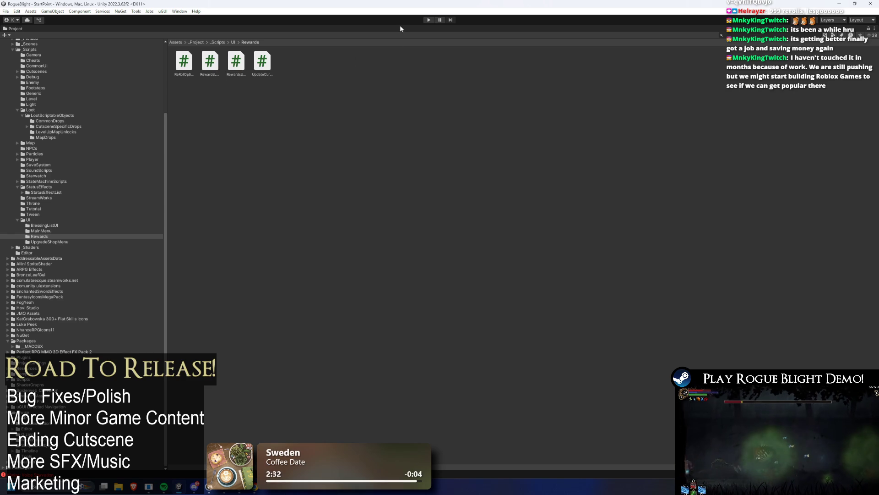
pyautogui.hotkey('shift', 'space')
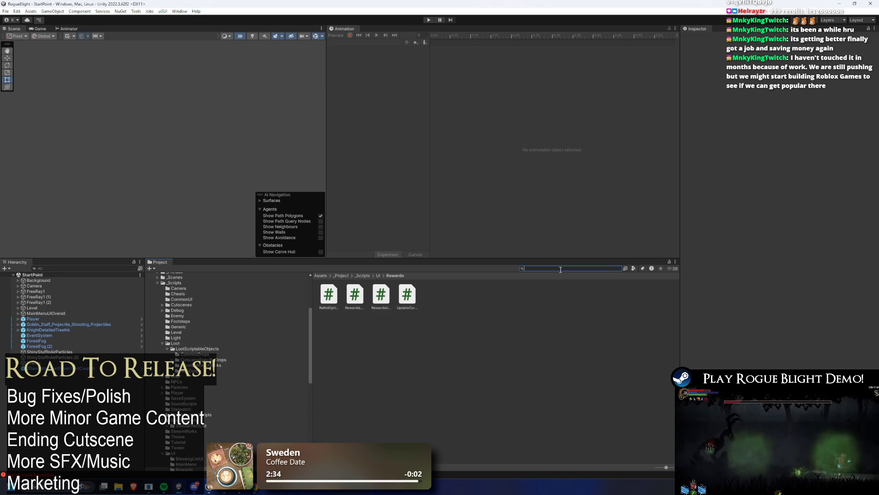
pyautogui.write('TODO')
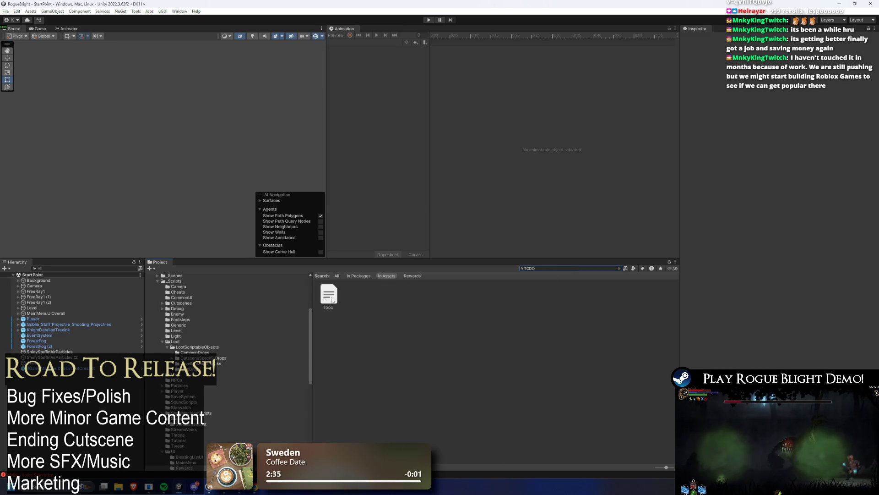
pyautogui.doubleClick(332, 299)
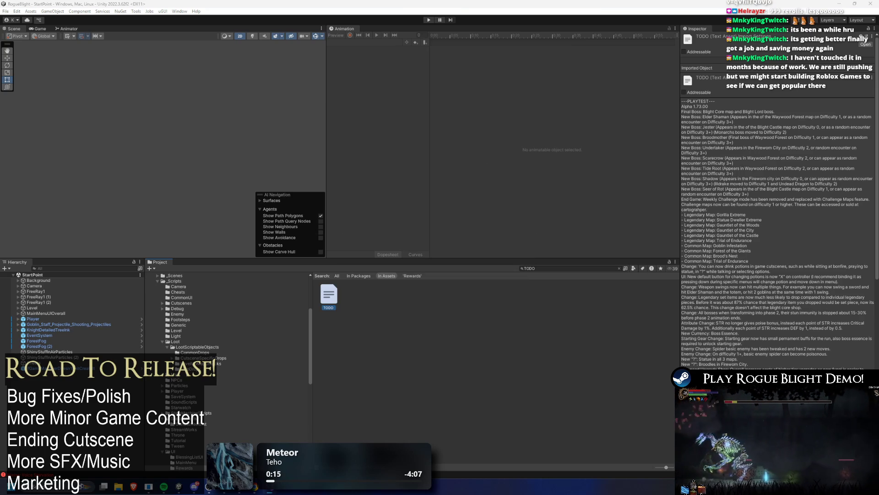
pyautogui.keyDown('ctrl'); pyautogui.scroll(10, 375, 132); pyautogui.keyUp('ctrl')
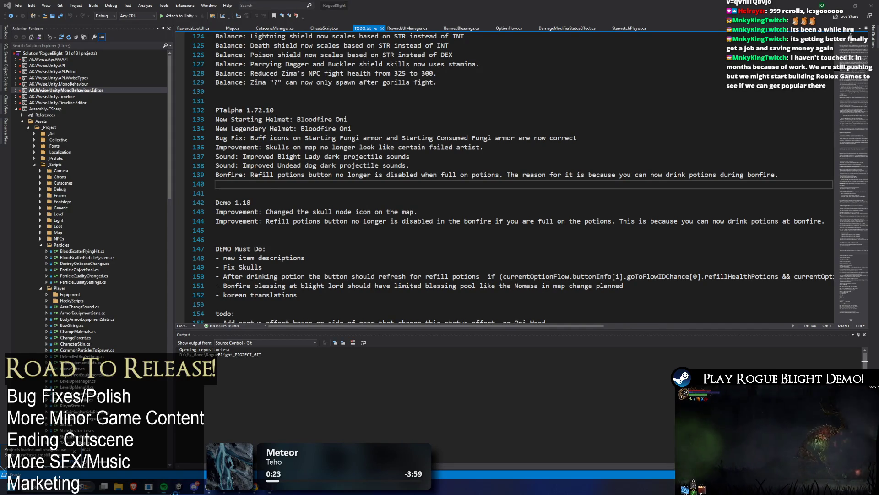
# - Stop the game running in Unity, then return to TODO.txt in Visual Studio
pyautogui.hotkey('alt', 'Tab')
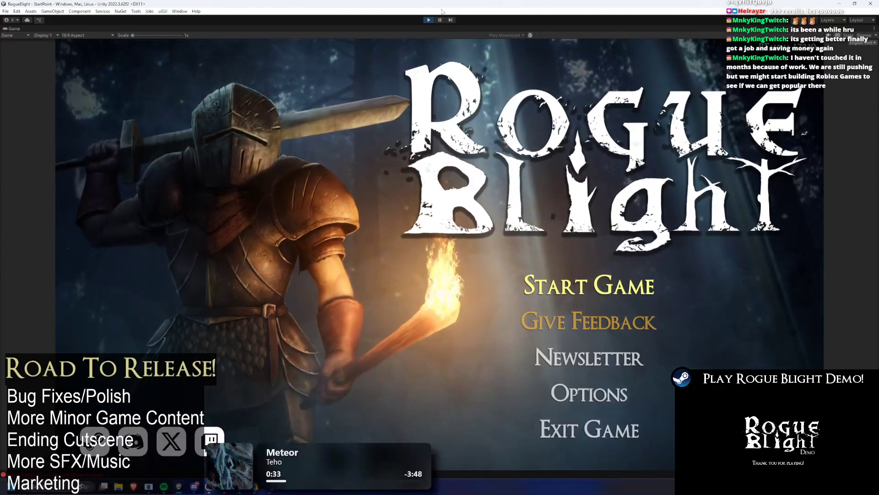
pyautogui.click(431, 21)
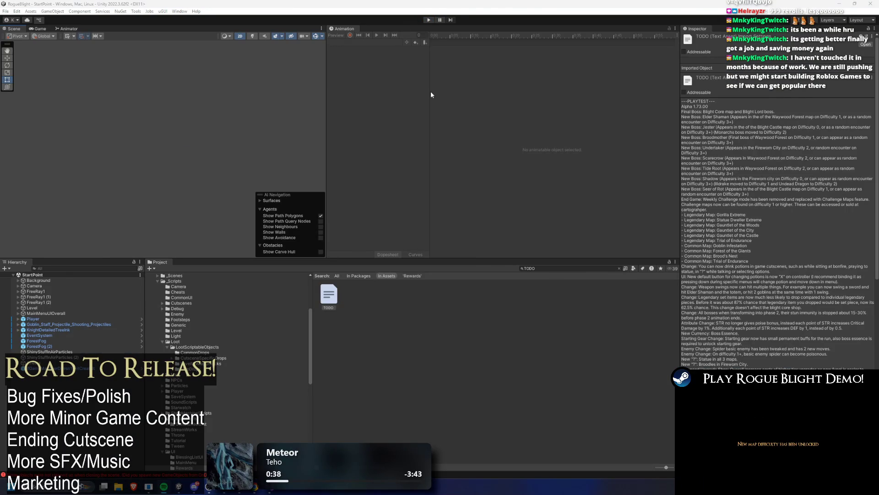
pyautogui.hotkey('alt', 'Tab')
pyautogui.click(548, 178)
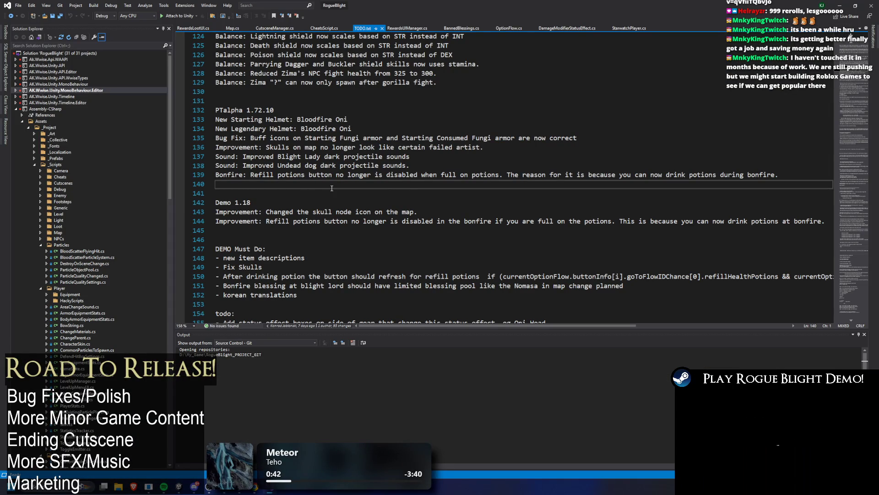
# - Write the Improvement note: effect-less blessings no longer drop on challenge maps or blight core, citing Anvil
pyautogui.write('Imp')
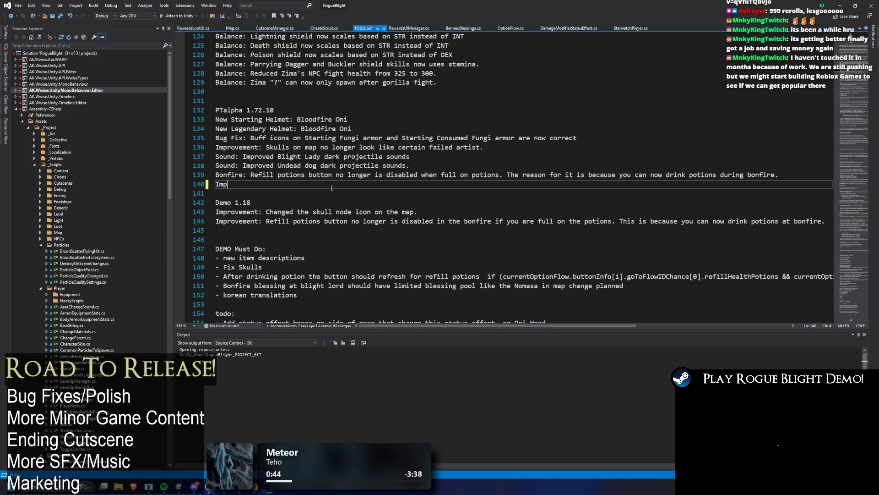
pyautogui.write('rovement: B')
pyautogui.write('lessings that ')
pyautogui.write('have no fe')
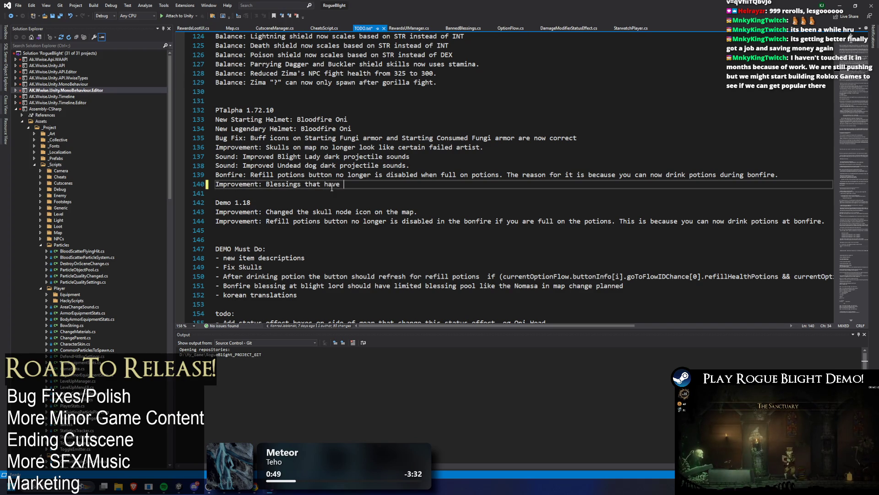
pyautogui.press('BackSpace')
pyautogui.press('BackSpace')
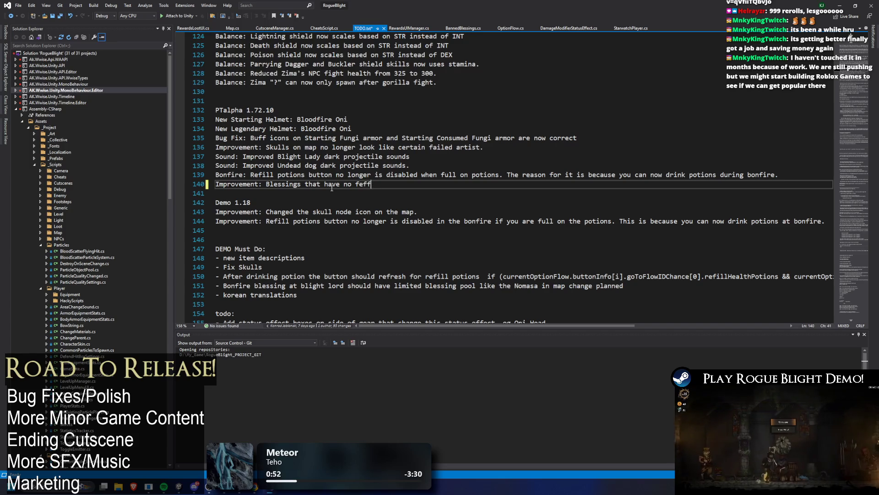
pyautogui.write('effects wil')
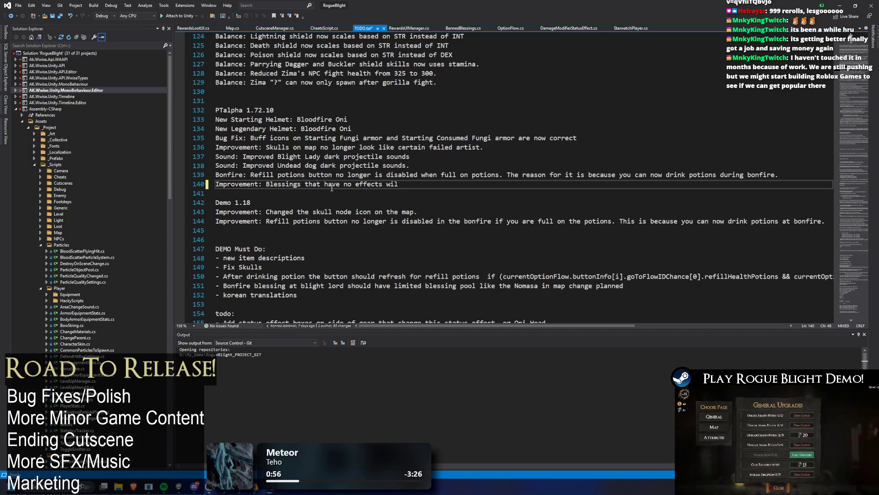
pyautogui.press('BackSpace')
pyautogui.press('BackSpace')
pyautogui.write('ill no longer drop on ')
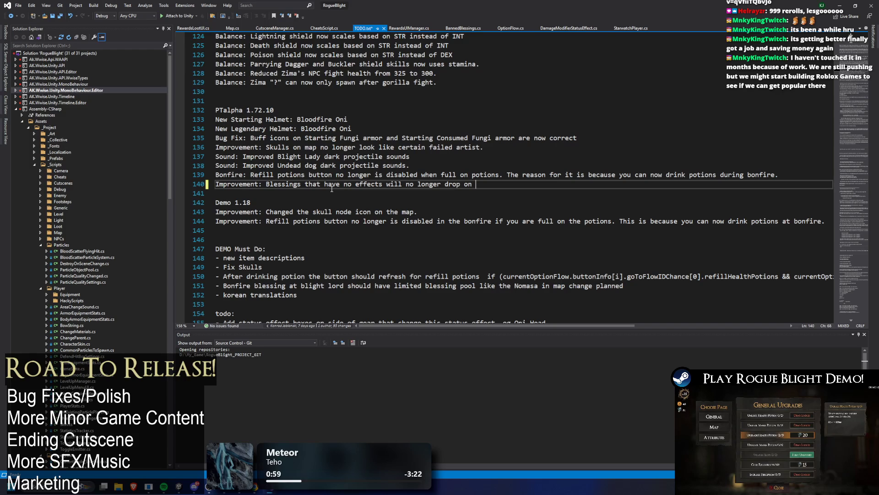
pyautogui.write('challenge map')
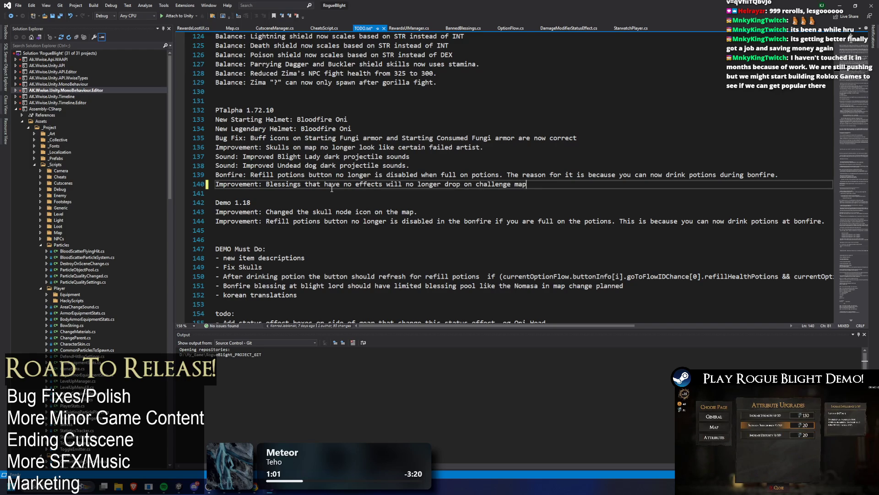
pyautogui.write('s or blight core. ')
pyautogui.write('E.g')
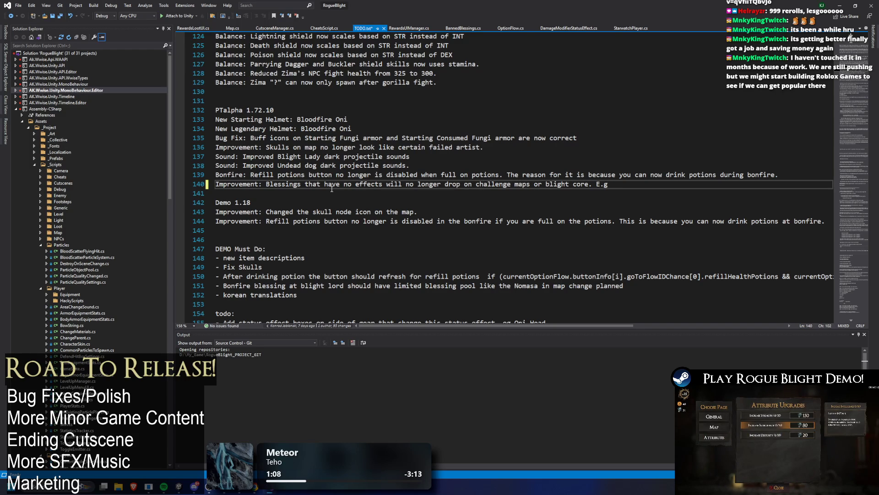
pyautogui.write(' Anvil on a map')
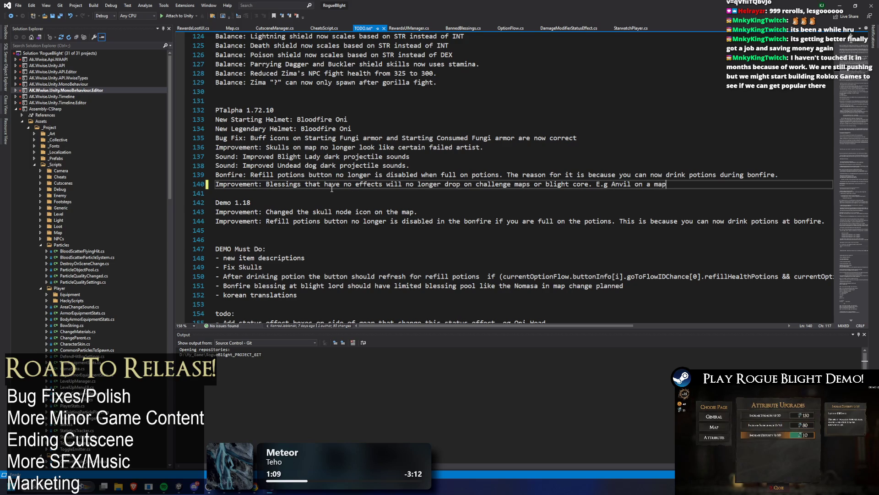
pyautogui.write(' where there is ')
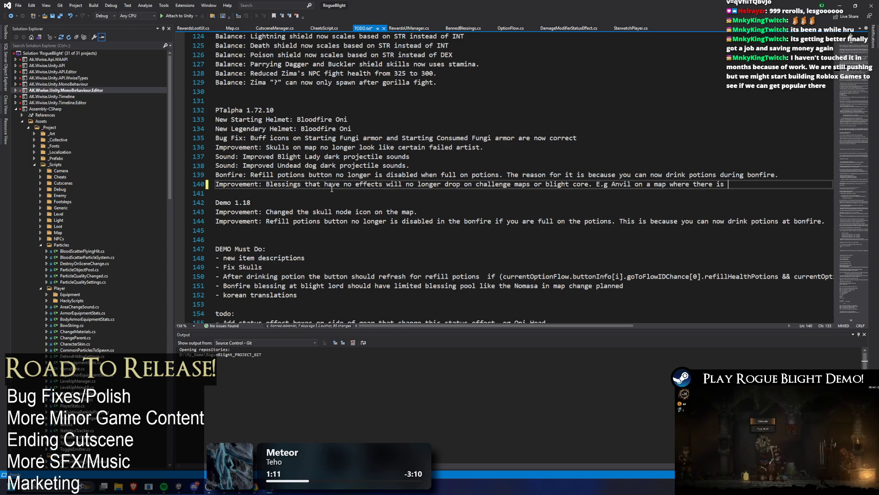
pyautogui.write('no blacksmith.')
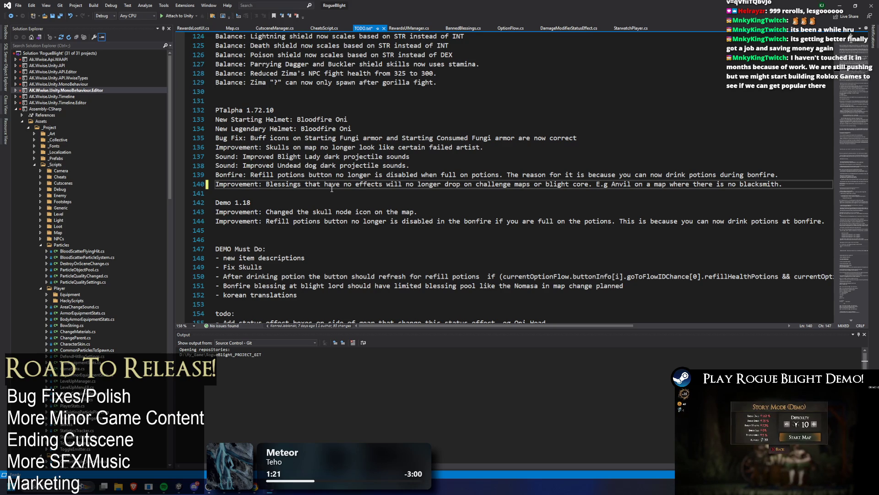
pyautogui.click(692, 159)
# - Replace 'drop' with 'appear in' on the blessings Improvement line and save TODO.txt
pyautogui.hotkey('ctrl', 's')
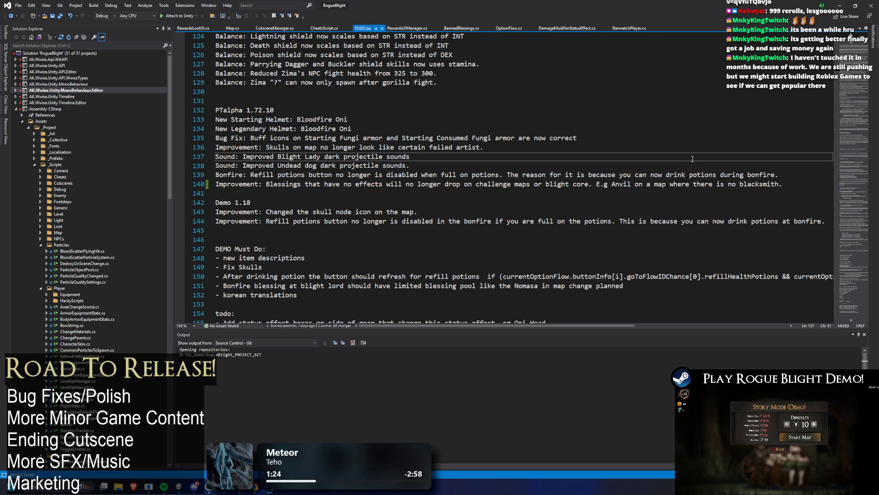
pyautogui.click(616, 184)
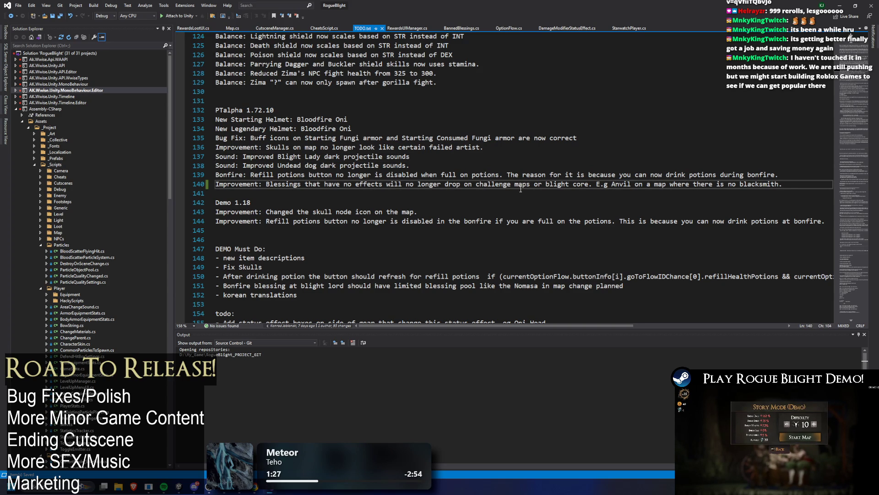
pyautogui.doubleClick(449, 183)
pyautogui.write('a')
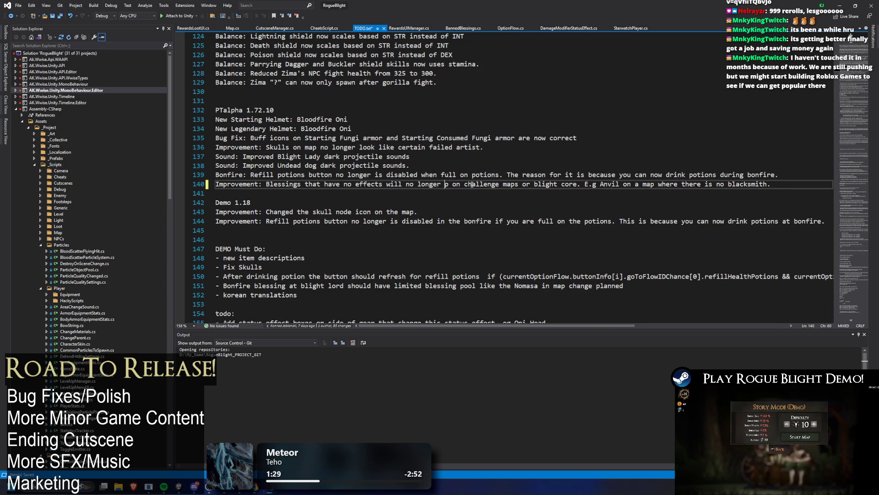
pyautogui.write('ppear in chest')
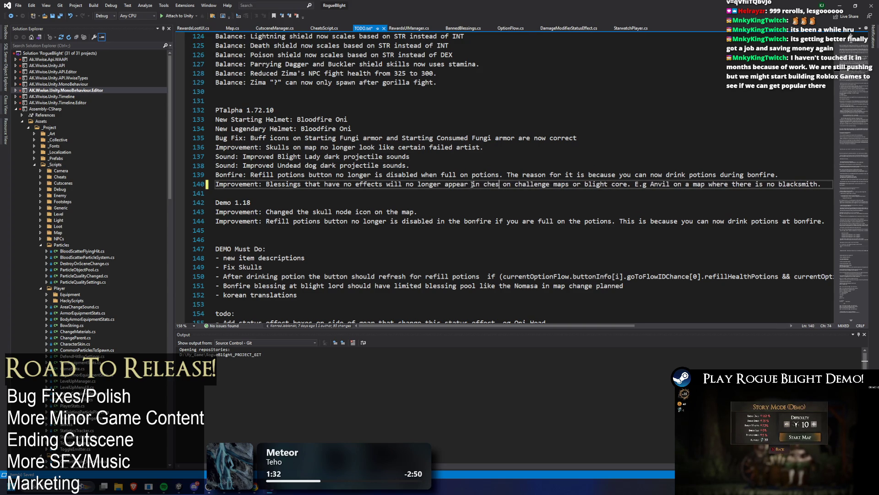
pyautogui.write('s')
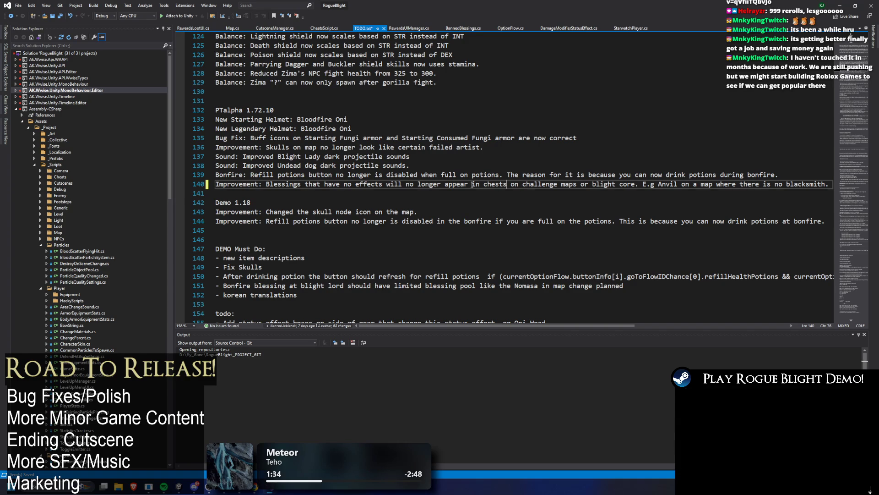
pyautogui.press('BackSpace')
pyautogui.press('BackSpace')
pyautogui.press('BackSpace')
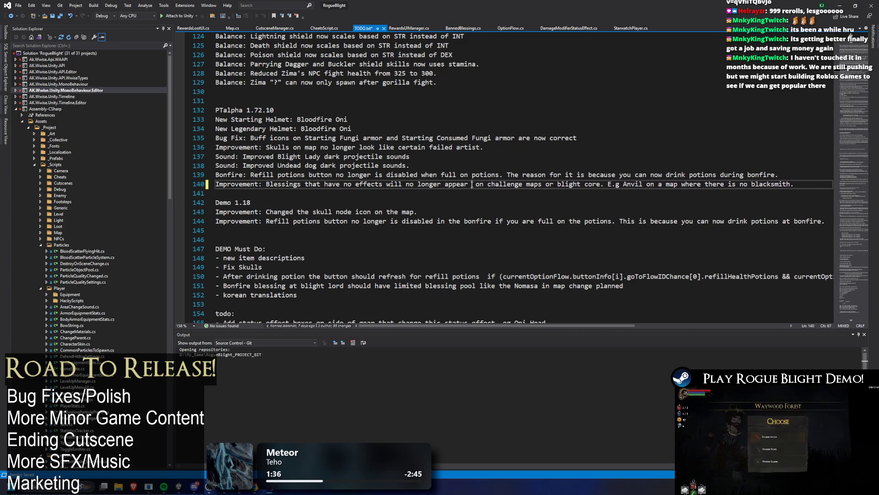
pyautogui.write('in')
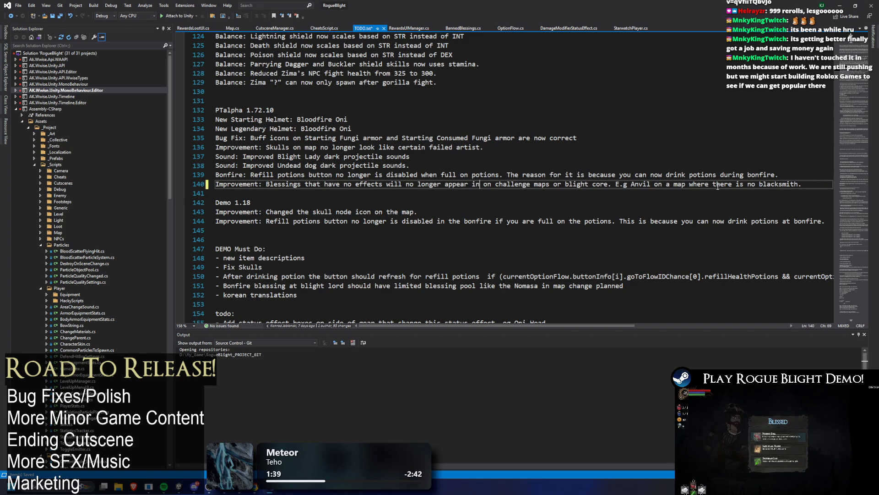
pyautogui.click(808, 185)
pyautogui.hotkey('ctrl', 's')
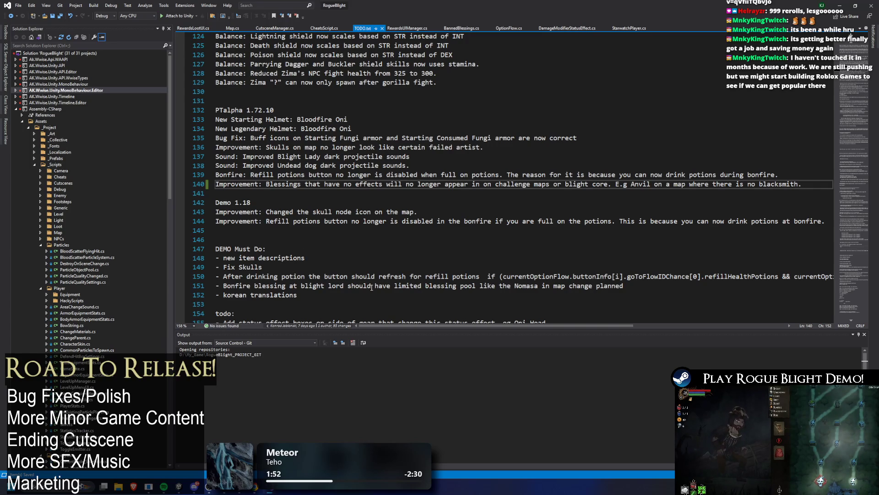
# - Delete the finished Bonfire blessing and Fix Skulls tasks from DEMO Must Do
pyautogui.moveTo(670, 277); pyautogui.dragTo(216, 285)
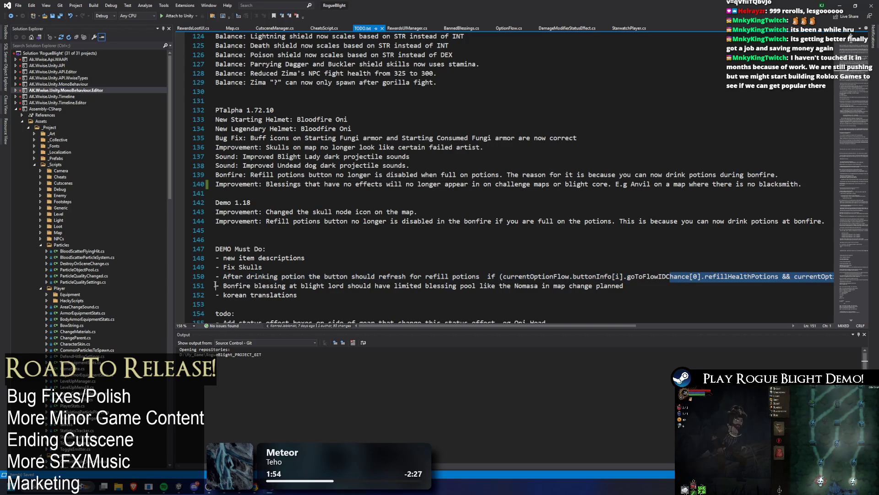
pyautogui.moveTo(623, 285); pyautogui.dragTo(182, 287)
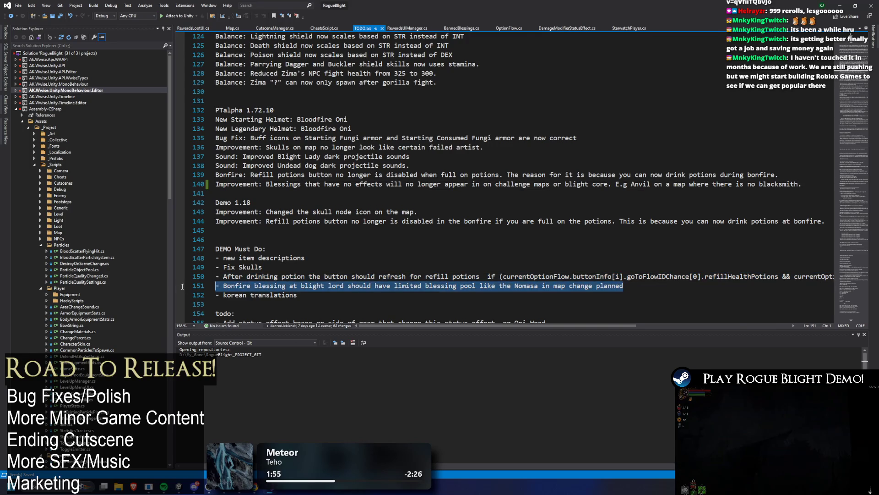
pyautogui.press('BackSpace')
pyautogui.press('BackSpace')
pyautogui.click(244, 268)
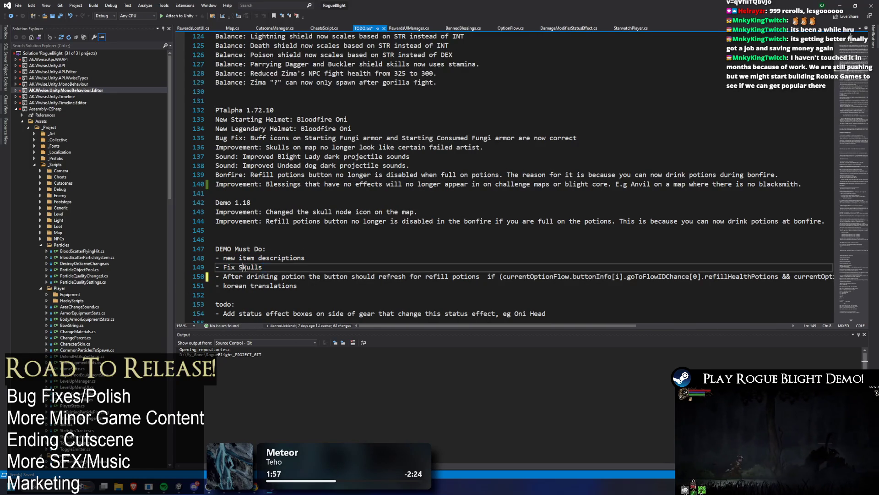
pyautogui.press('End')
pyautogui.hotkey('shift', 'Home')
pyautogui.press('BackSpace')
pyautogui.press('BackSpace')
pyautogui.hotkey('shift', 'Home')
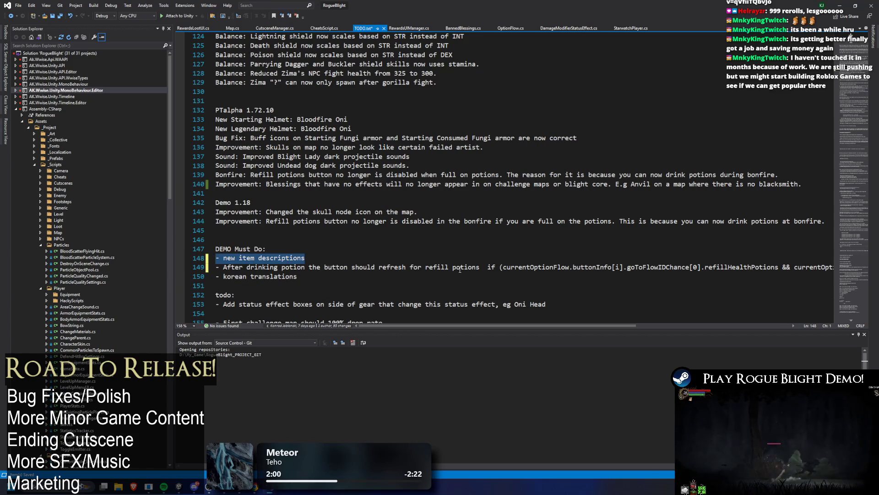
# - Delete the potion-refresh task, keeping korean translations, then switch to Unity
pyautogui.click(218, 269)
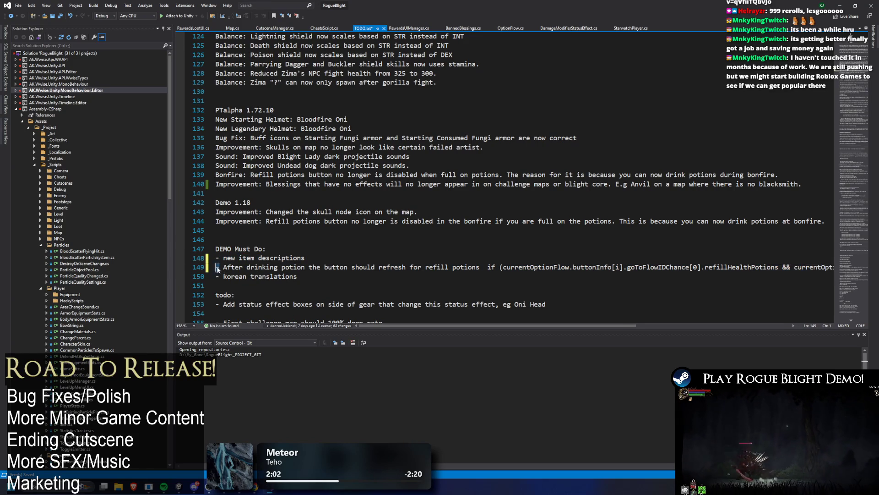
pyautogui.moveTo(218, 269)
pyautogui.mouseDown()
pyautogui.moveTo(784, 267)
pyautogui.moveTo(216, 277)
pyautogui.mouseUp()
pyautogui.press('BackSpace')
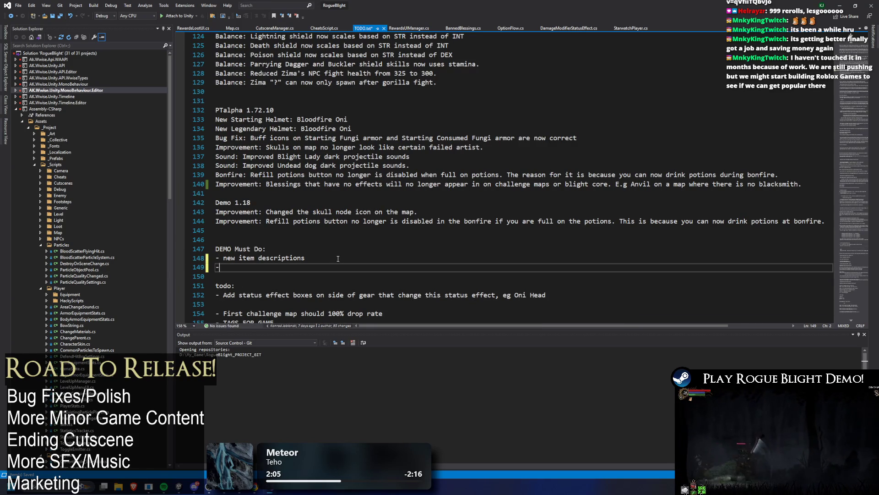
pyautogui.hotkey('ctrl', 'z')
pyautogui.click(243, 267)
pyautogui.moveTo(218, 269); pyautogui.dragTo(809, 271)
pyautogui.press('BackSpace')
pyautogui.press('BackSpace')
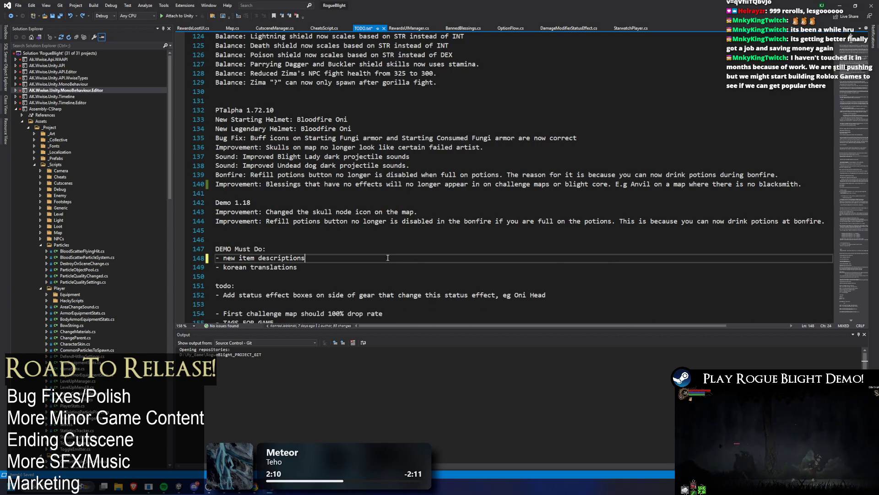
pyautogui.click(309, 251)
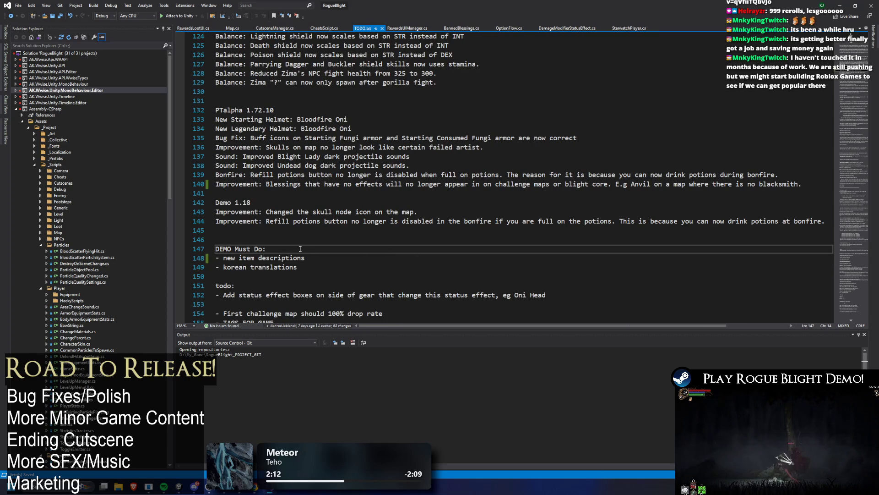
pyautogui.moveTo(314, 255); pyautogui.dragTo(213, 260)
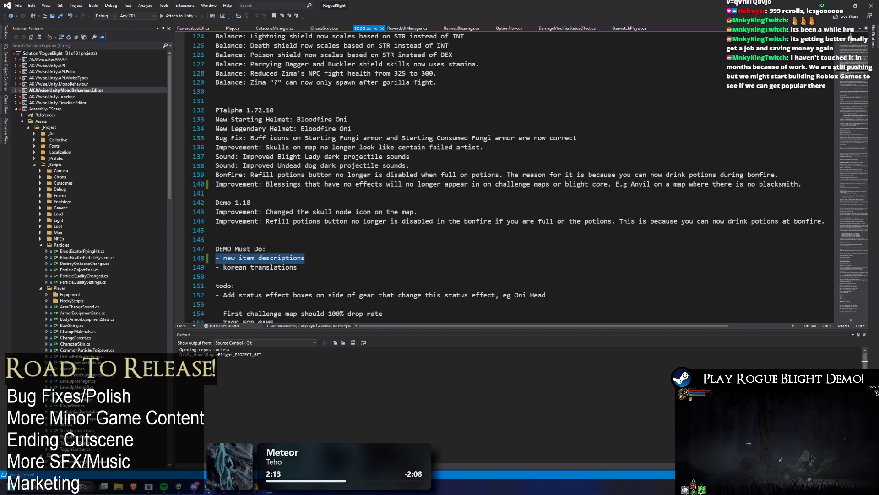
pyautogui.hotkey('alt', 'Tab')
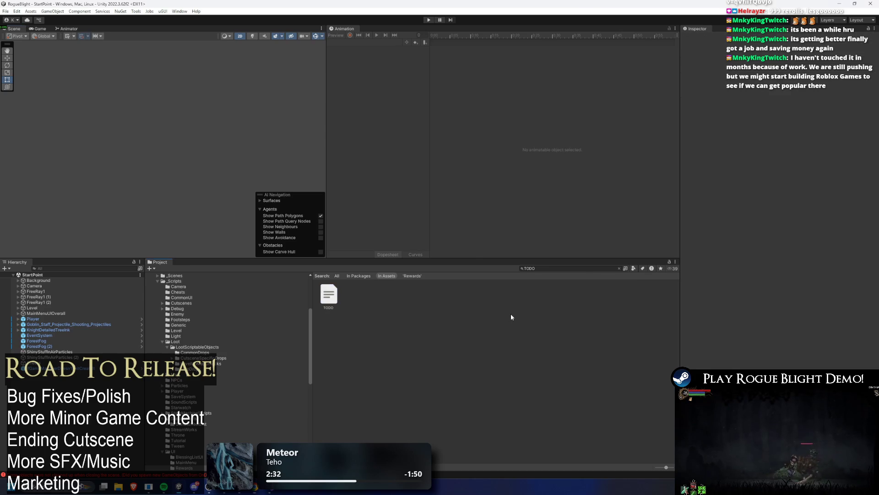
# - Bring Visual Studio's TODO.txt back to the front and clear the selection on new item descriptions
pyautogui.hotkey('alt', 'Tab')
pyautogui.click(447, 130)
pyautogui.click(446, 130)
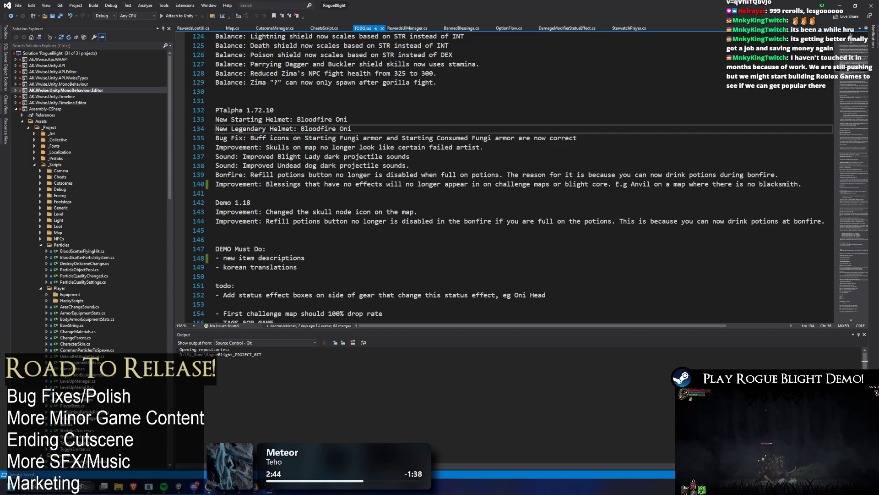
pyautogui.press('super+n')
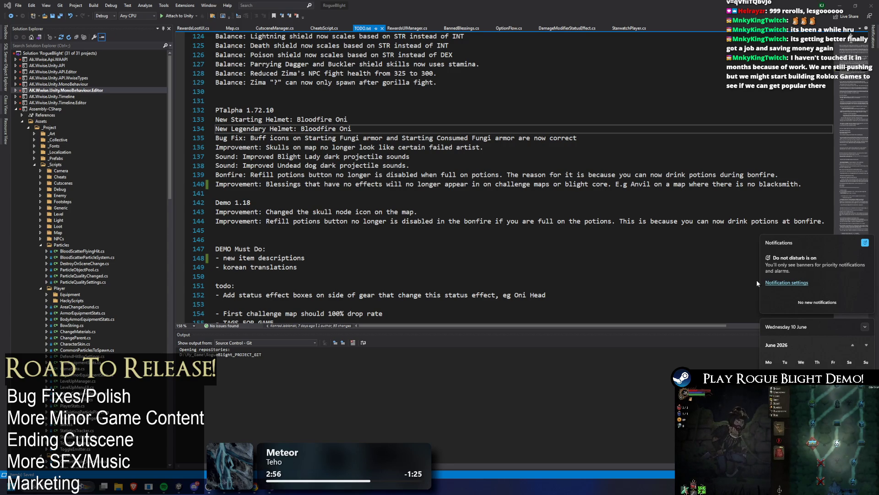
pyautogui.click(386, 199)
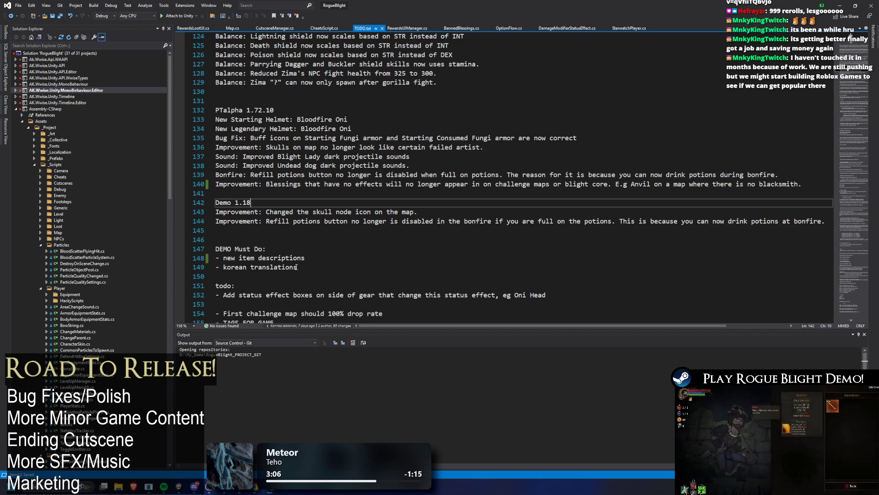
pyautogui.moveTo(304, 257); pyautogui.dragTo(215, 259)
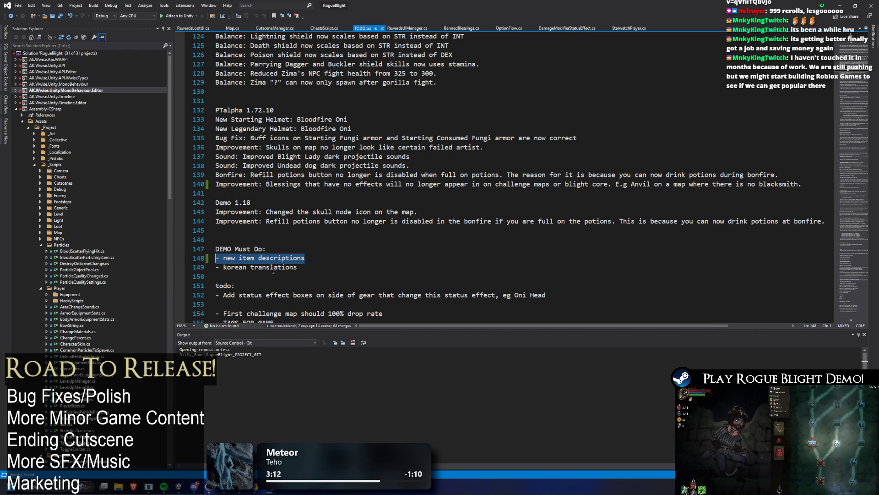
pyautogui.click(251, 270)
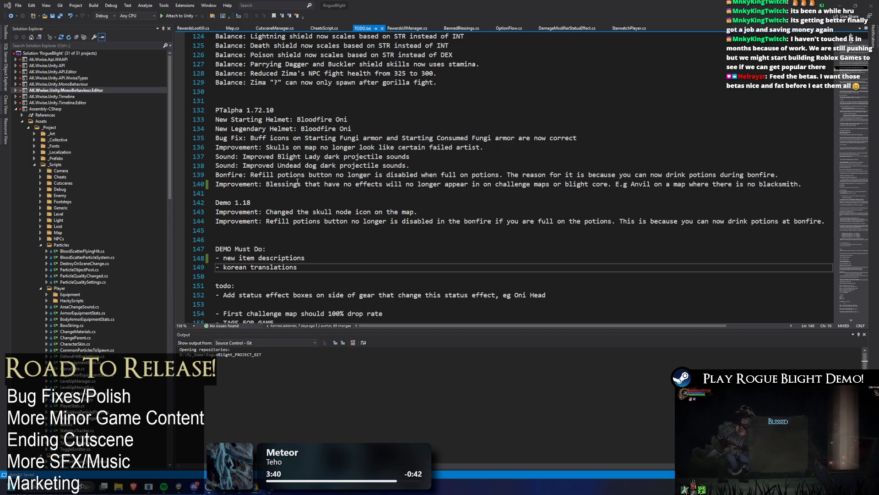
pyautogui.click(393, 147)
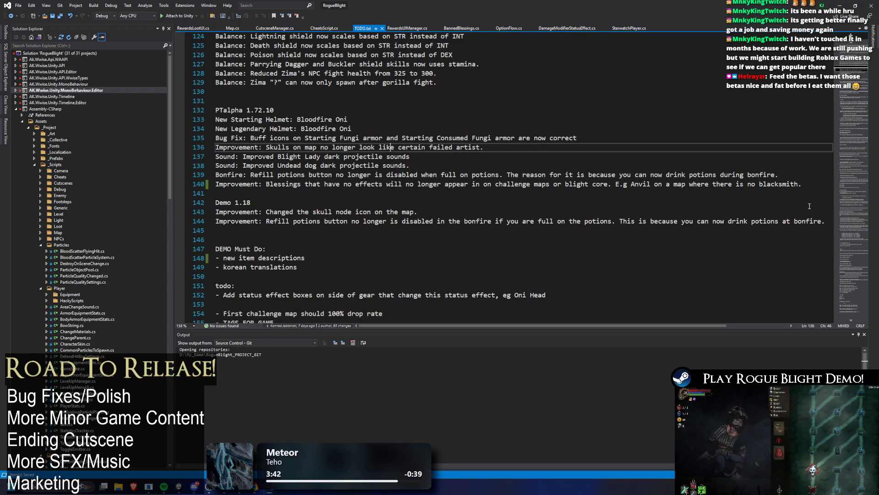